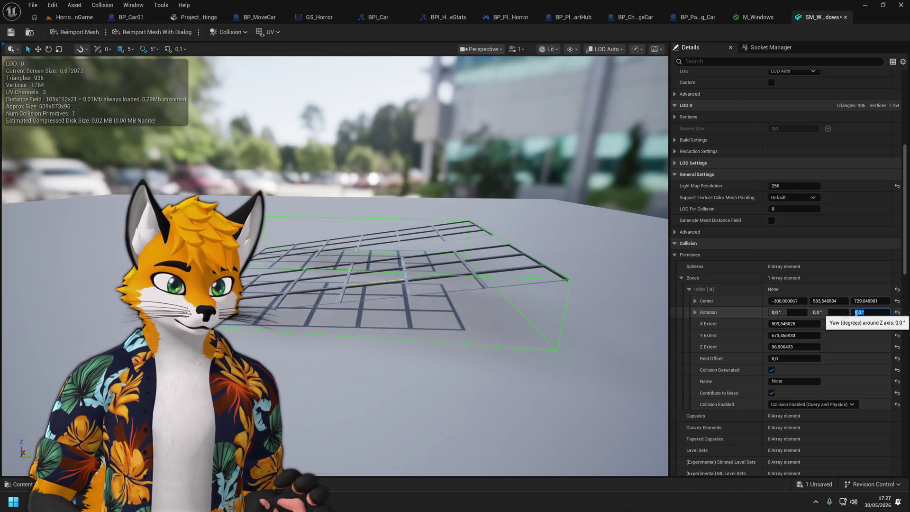
Keep the window grid collision box's yaw at 0° and tilt its roll toward -12°.
key(Return)
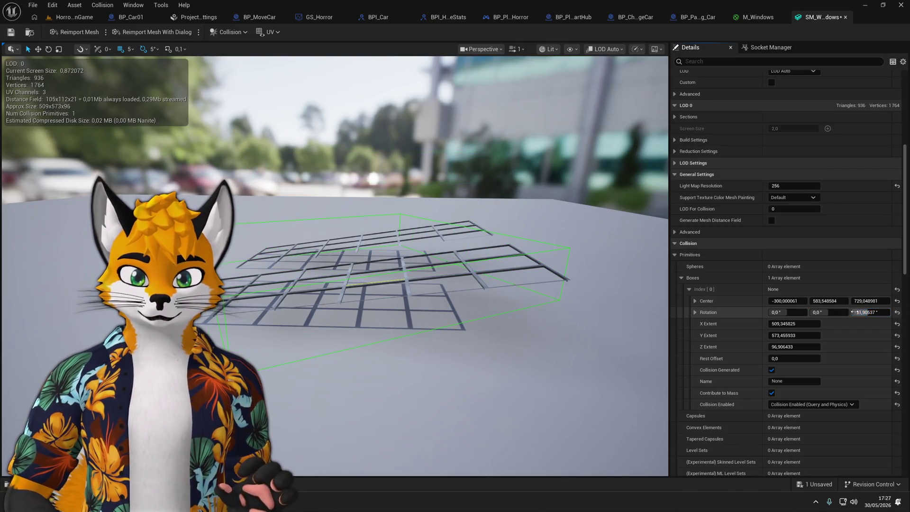
click(855, 311)
key(Return)
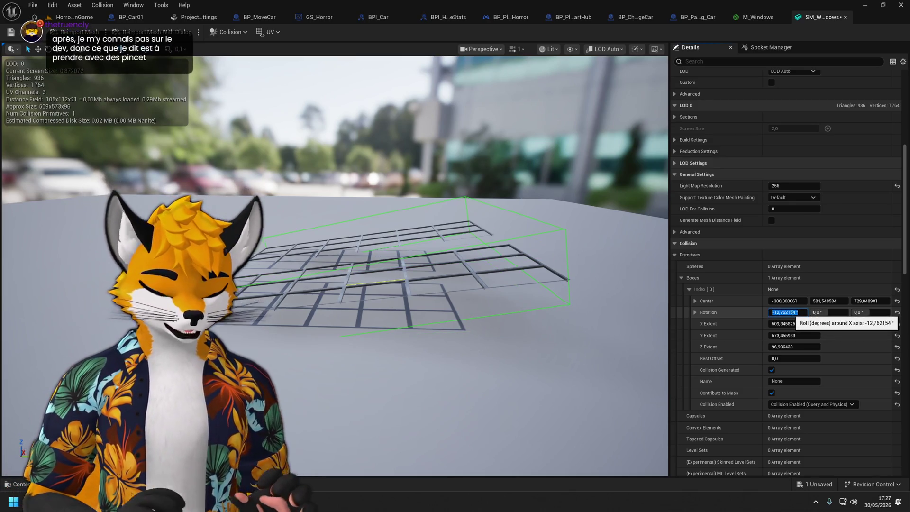
text(-1)
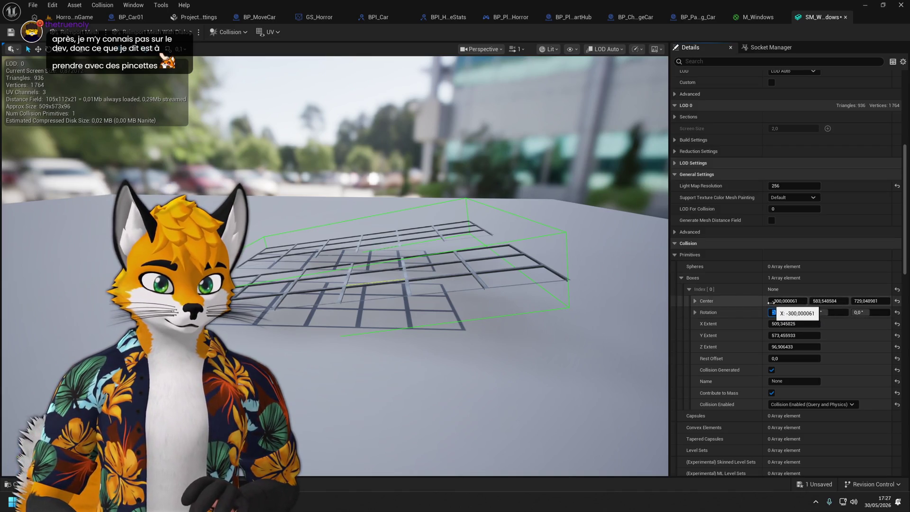
Try shifting the box's centre along X and Y (undone), then thin its Z Extent toward ~9.2.
drag(770, 302, 768, 302)
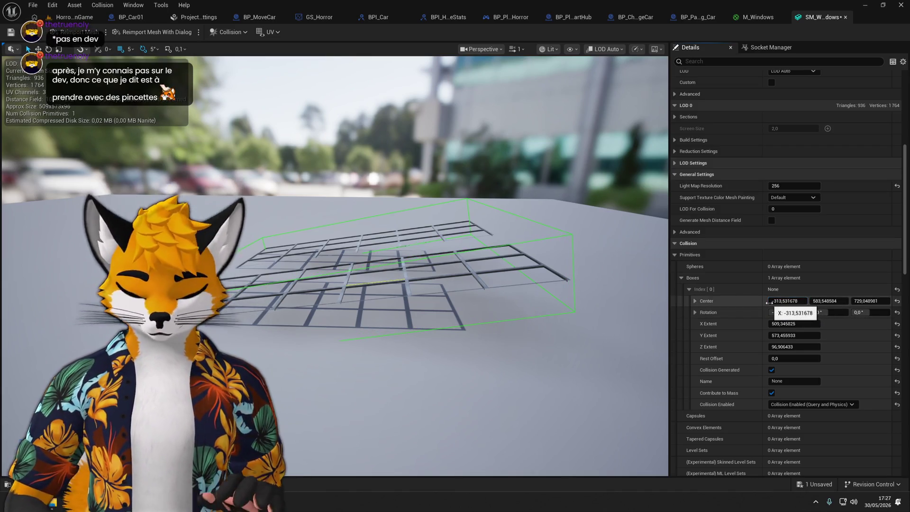
key(ctrl+z)
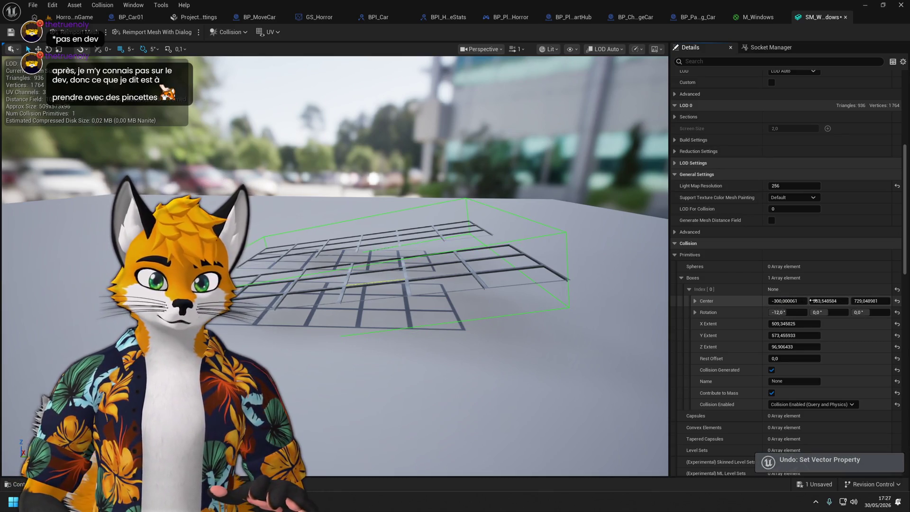
drag(841, 303, 853, 302)
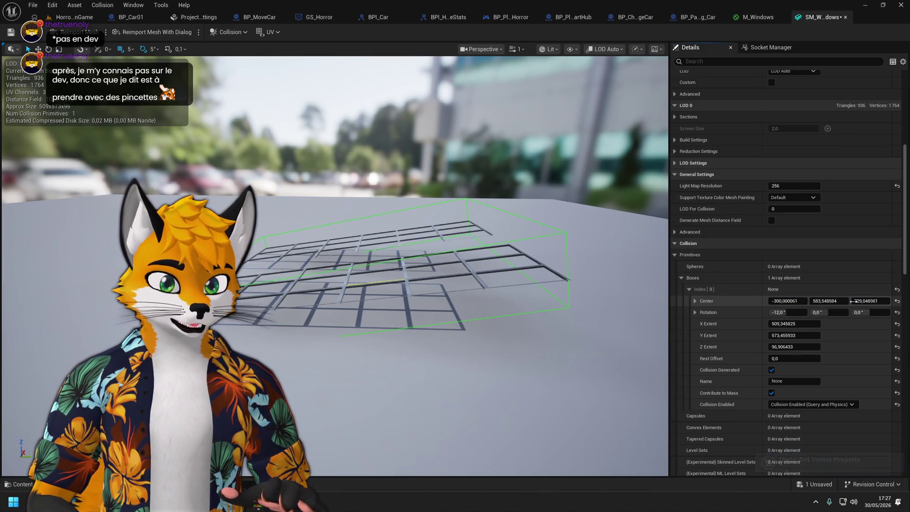
key(ctrl+z)
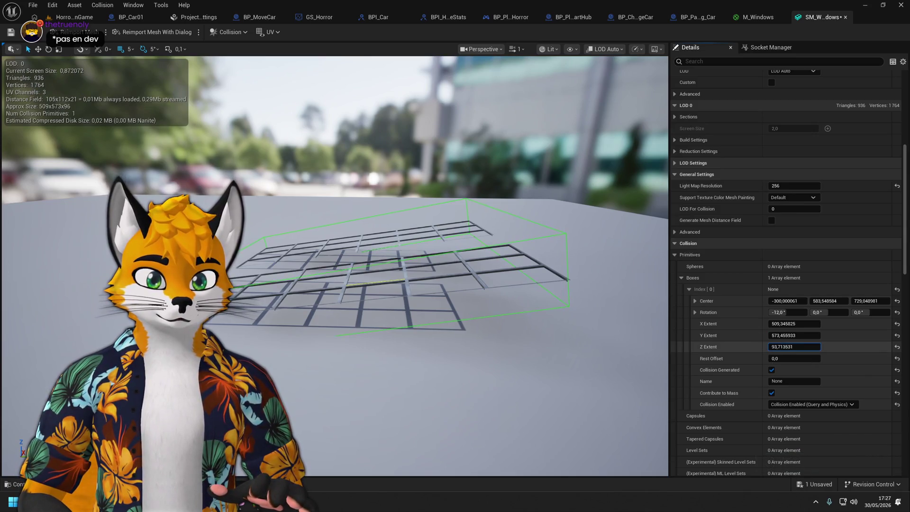
drag(795, 347, 790, 347)
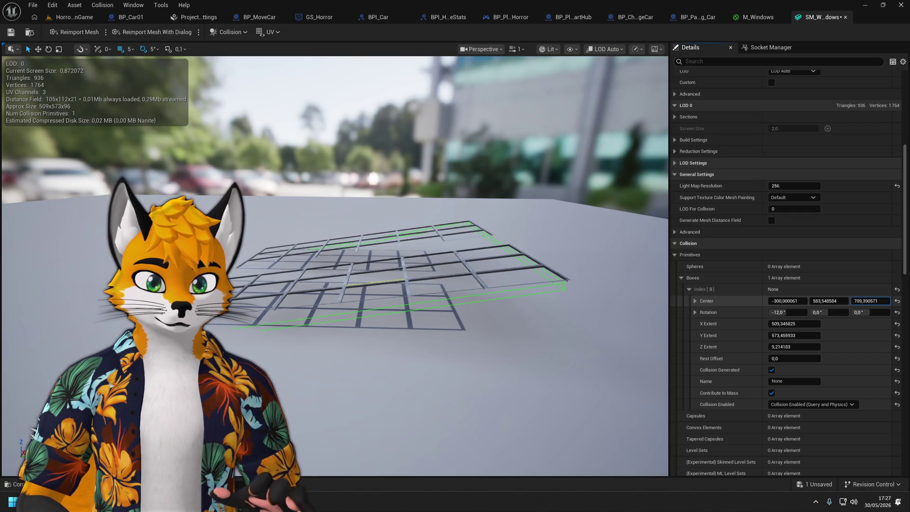
drag(332, 284, 327, 199)
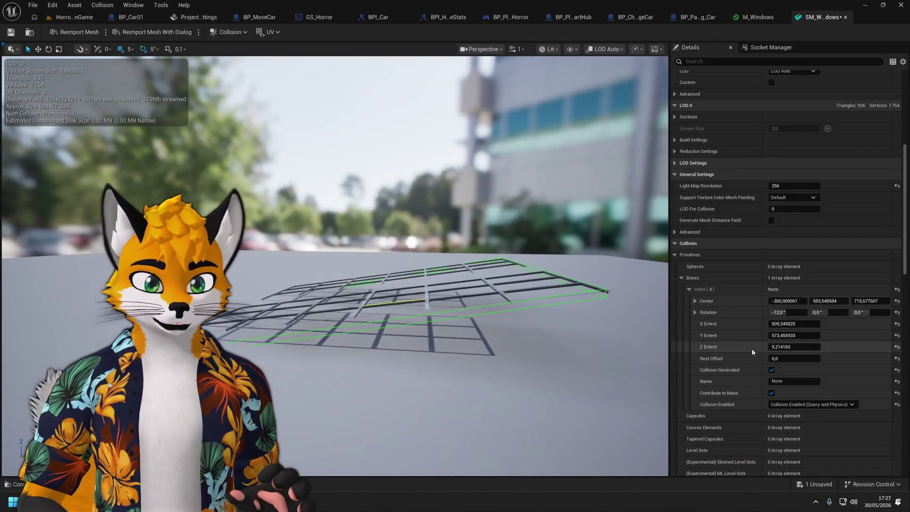
click(779, 313)
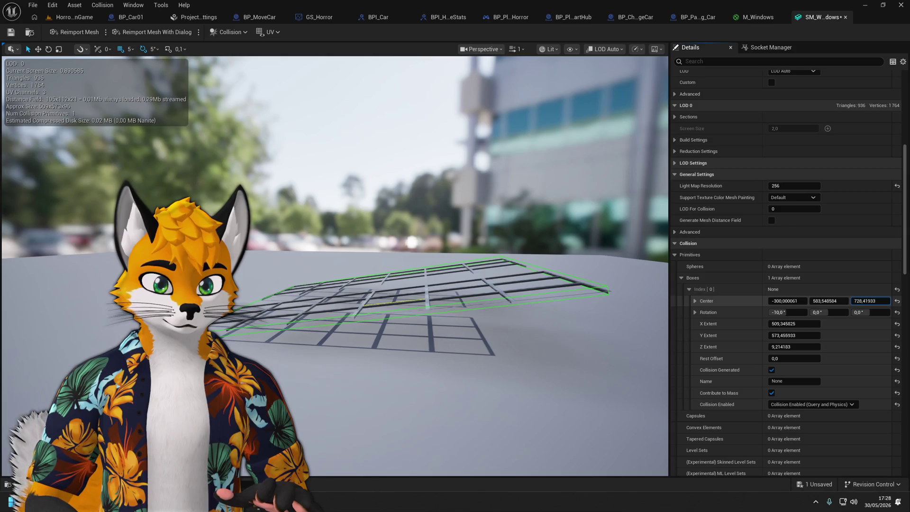
Narrow the grid collision box's X and Y extents, checking the fit from several angles.
mouse_move(514, 339)
mouse_down()
mouse_move(455, 351)
mouse_move(446, 313)
mouse_move(450, 341)
mouse_move(512, 339)
mouse_up()
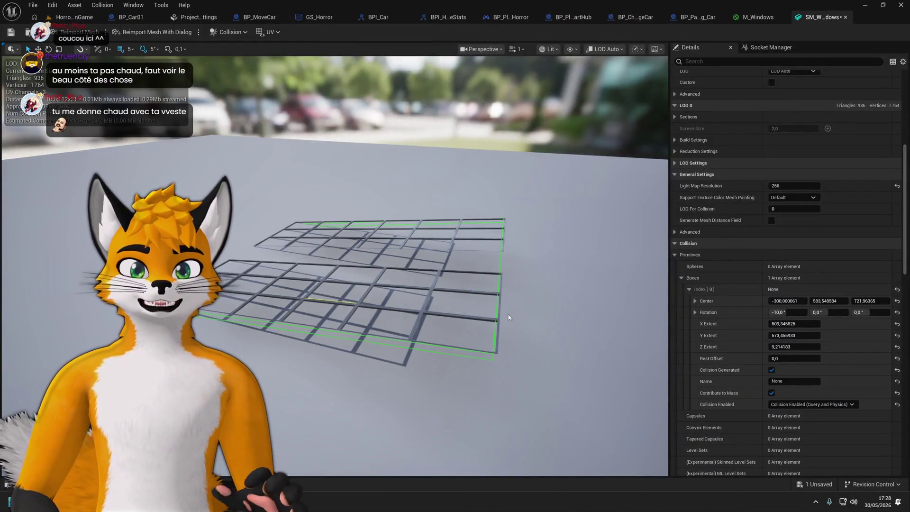
drag(508, 314, 474, 289)
drag(347, 259, 364, 177)
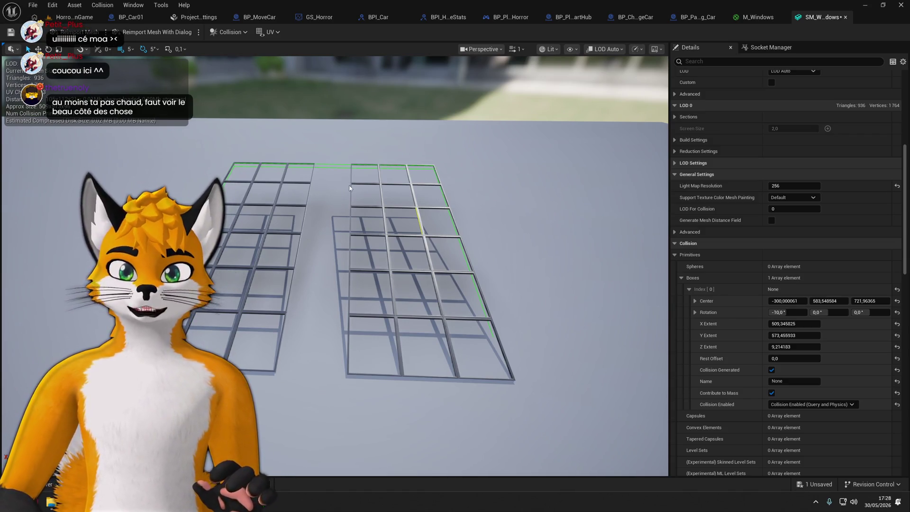
drag(592, 243, 586, 152)
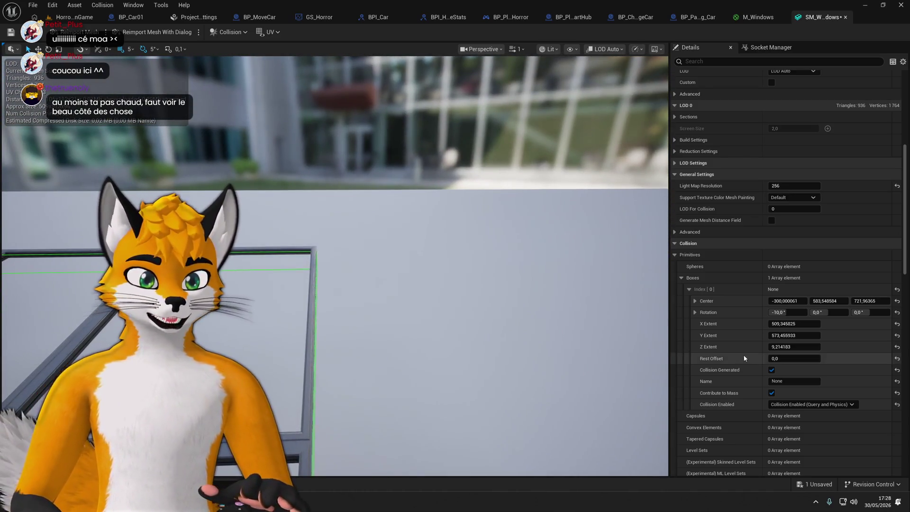
mouse_move(787, 324)
mouse_down()
mouse_move(778, 323)
mouse_move(796, 324)
mouse_move(778, 324)
mouse_move(782, 335)
mouse_up()
mouse_move(512, 295)
mouse_down()
mouse_move(474, 284)
mouse_move(513, 295)
mouse_move(474, 284)
mouse_move(500, 273)
mouse_move(509, 290)
mouse_up()
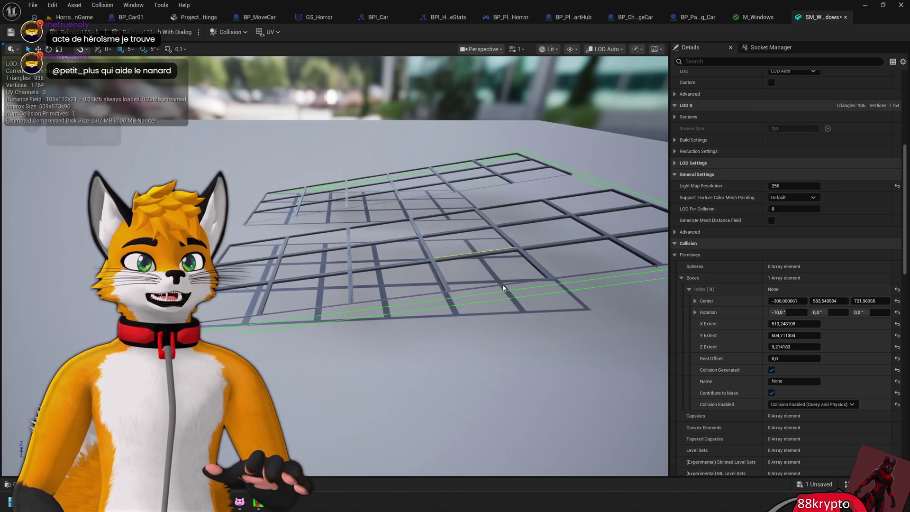
drag(510, 311, 534, 317)
Save the SM_Windows mesh and return to the HorrorMainGame level.
key(ctrl+s)
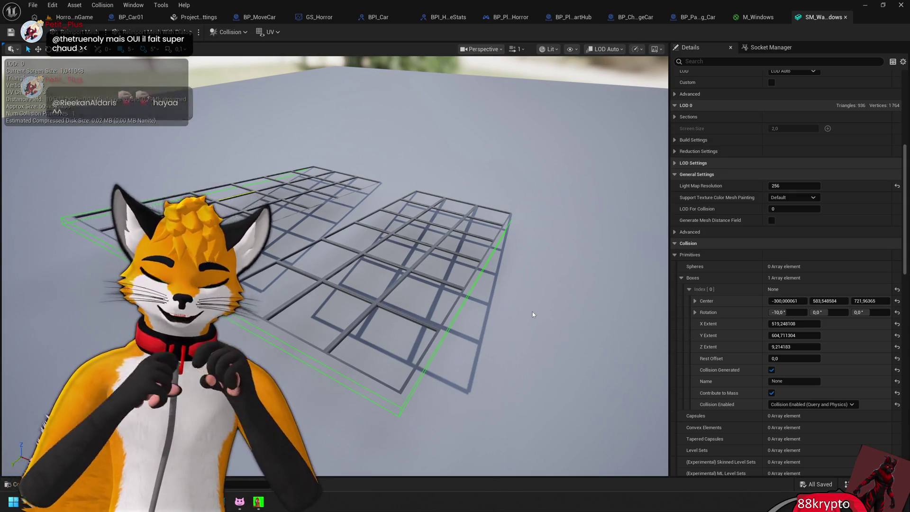
drag(512, 311, 436, 294)
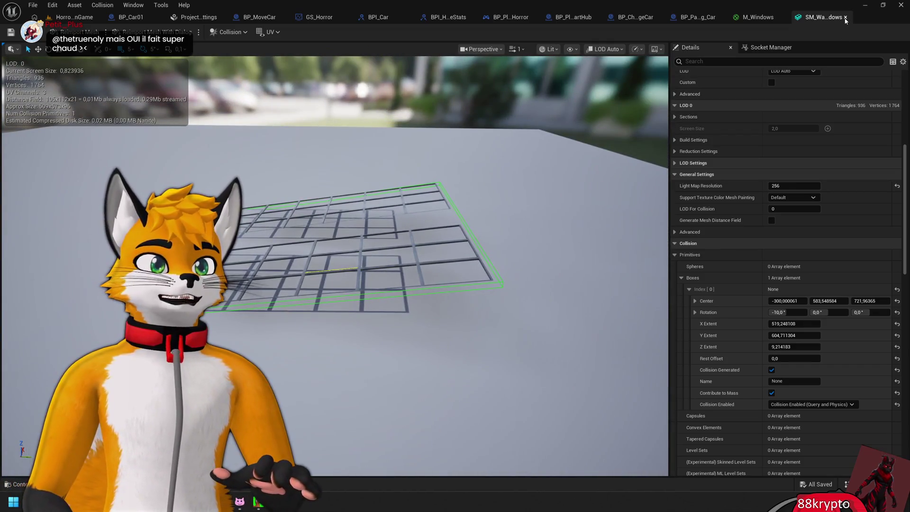
click(71, 17)
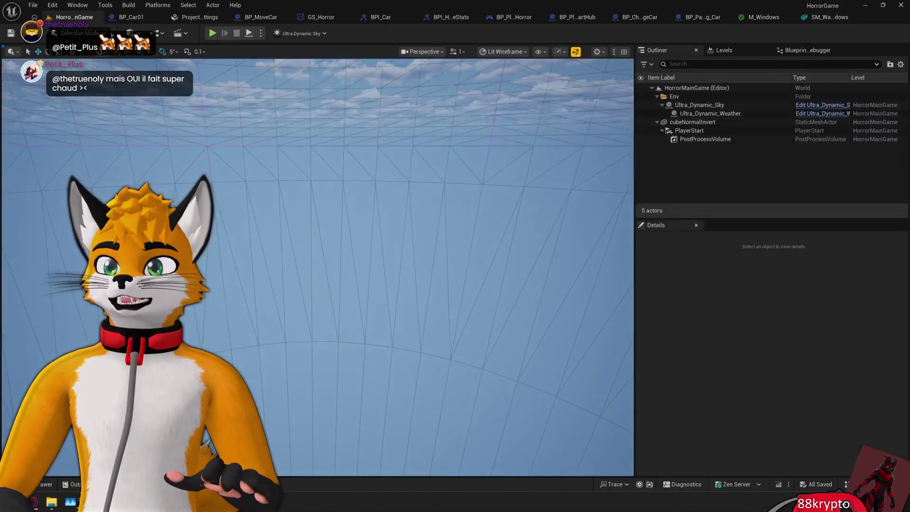
Switch the level viewport from Lit Wireframe to Lit and start a play-test.
click(519, 53)
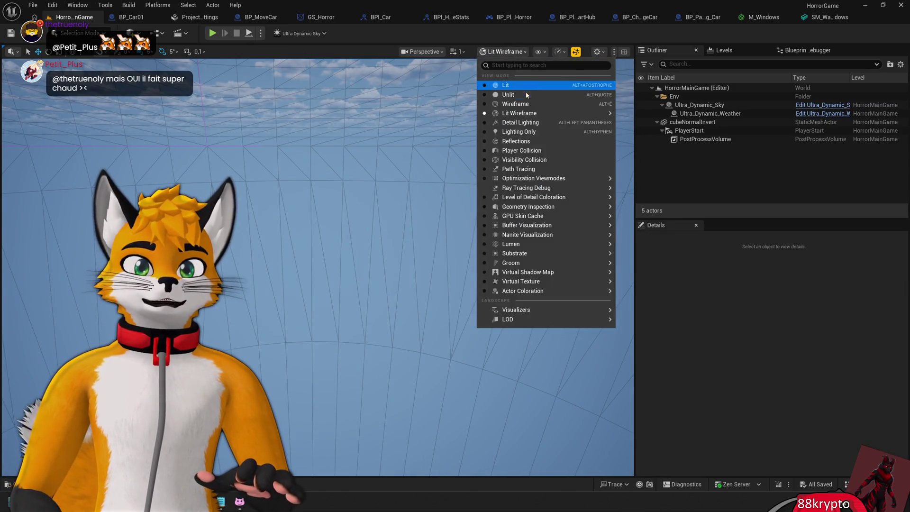
click(498, 85)
click(213, 34)
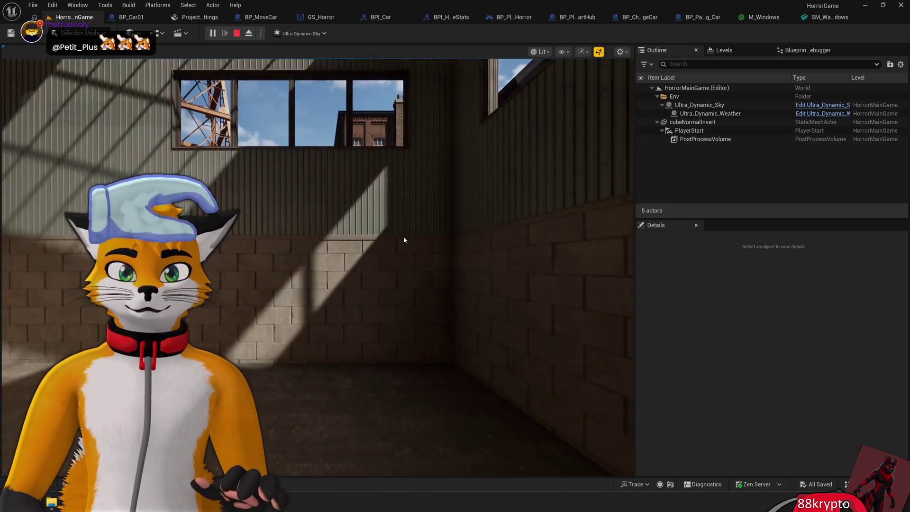
click(403, 236)
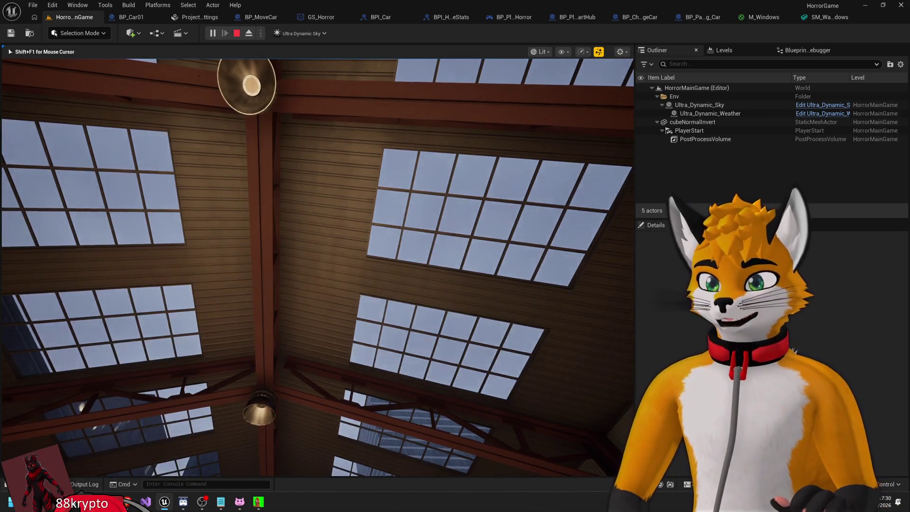
Walk through the warehouse under the skylights, then end the play session with Esc.
mouse_move(54, 34)
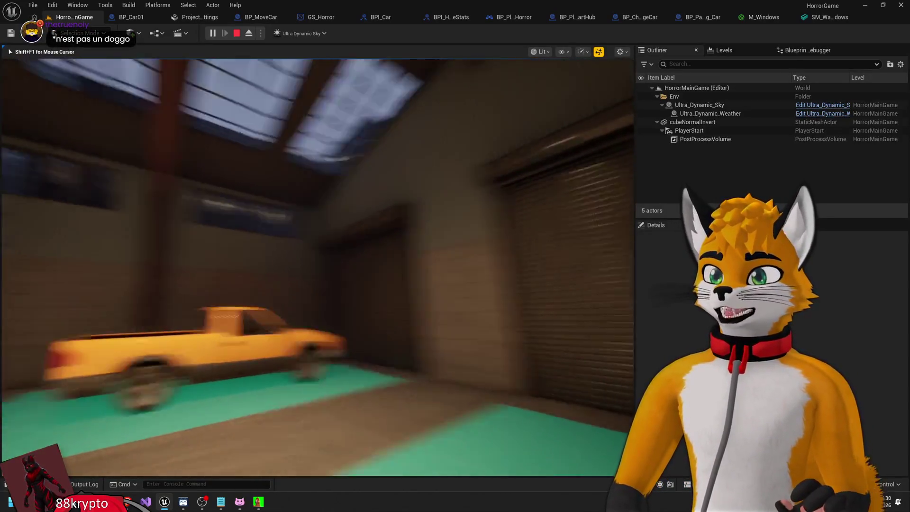
key(w)
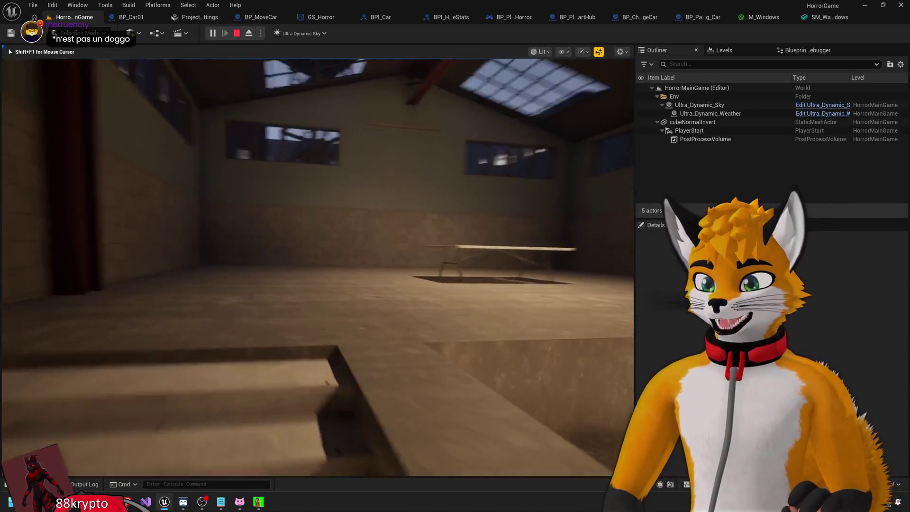
mouse_move(317, 265)
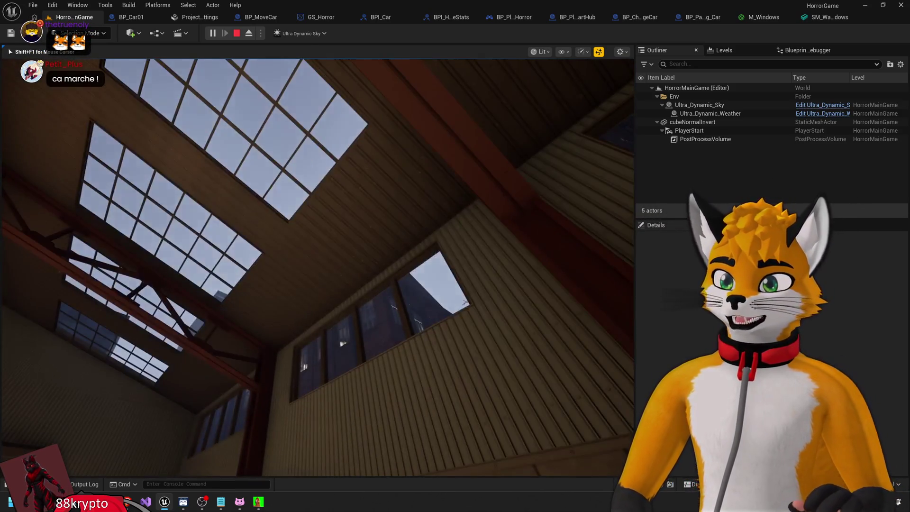
key(Escape)
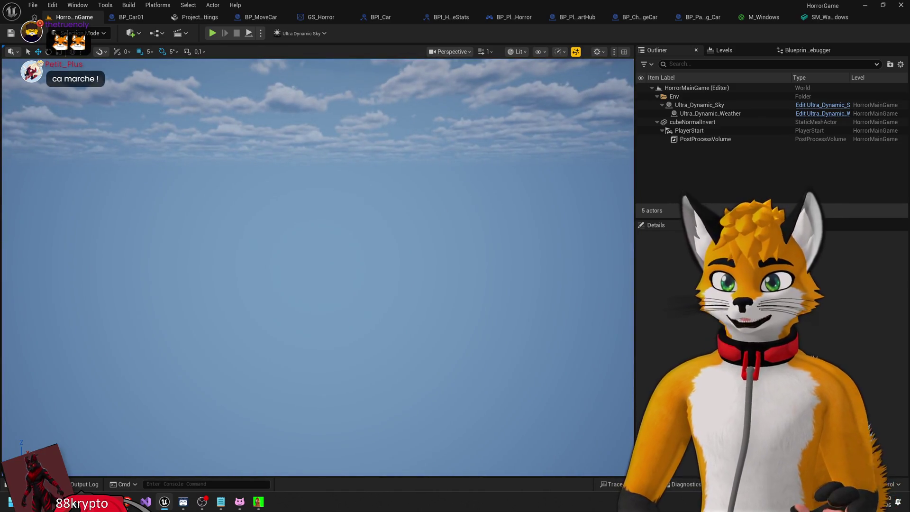
Glance at the roof windows mesh tab and Content Browser, then return to HorrorMainGame.
click(828, 17)
key(ctrl+space)
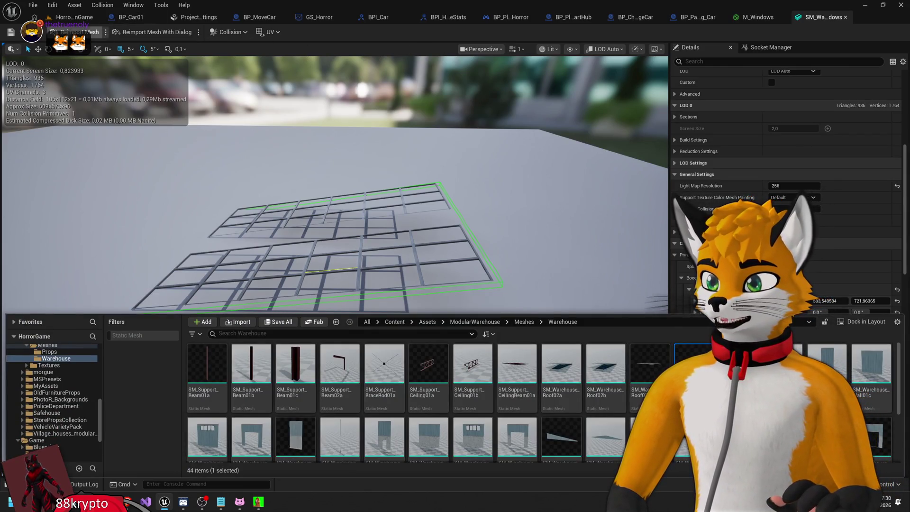
click(73, 17)
Play the level again, eject with F8, select the roof and open SM_Warehouse_Roof02c.
click(212, 32)
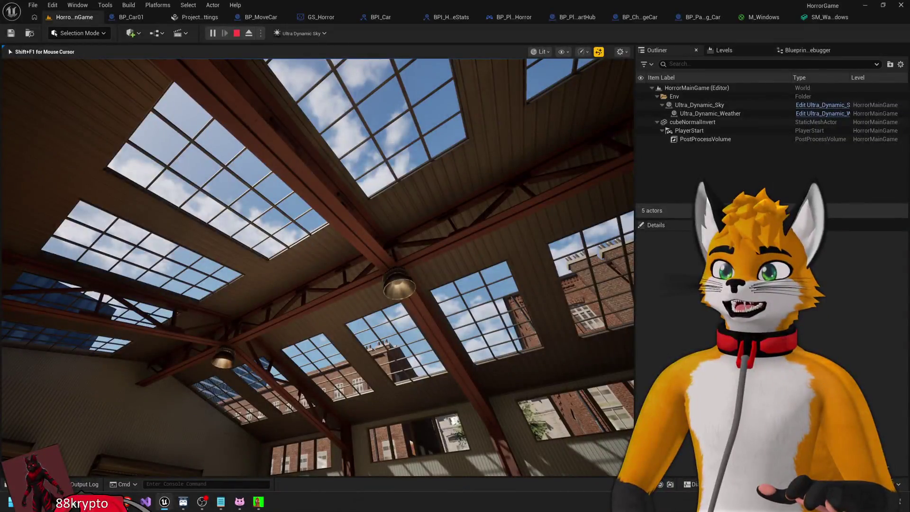
key(F8)
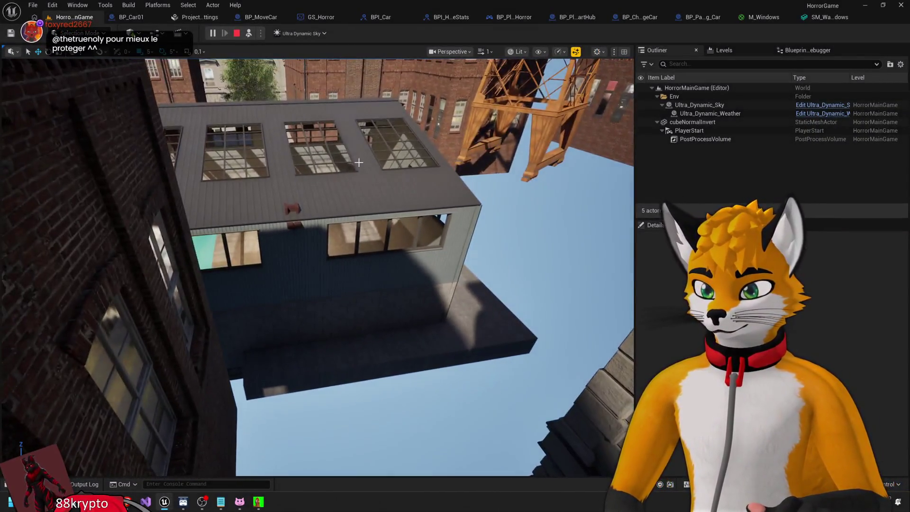
click(359, 163)
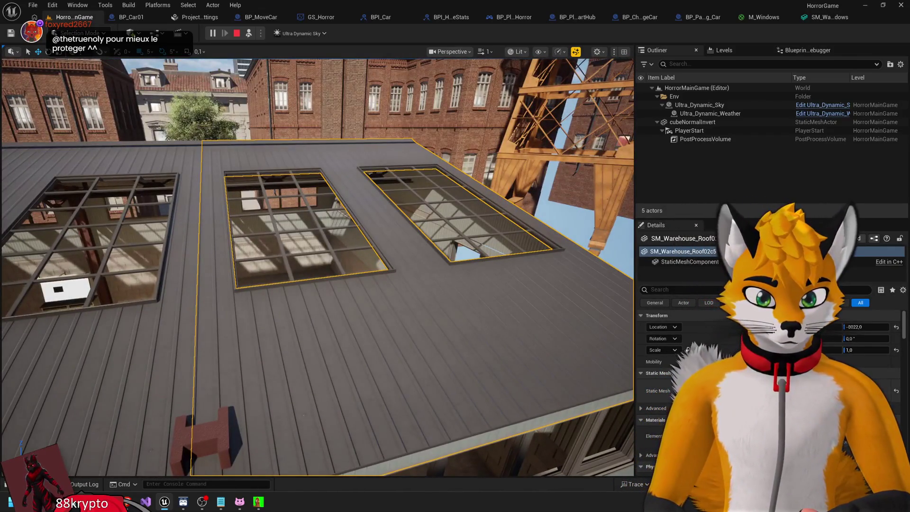
key(ctrl+b)
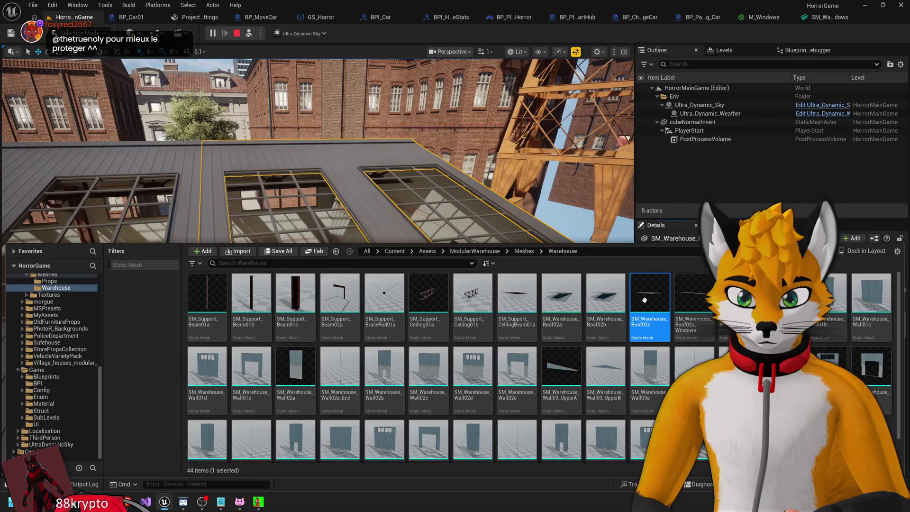
double_click(645, 300)
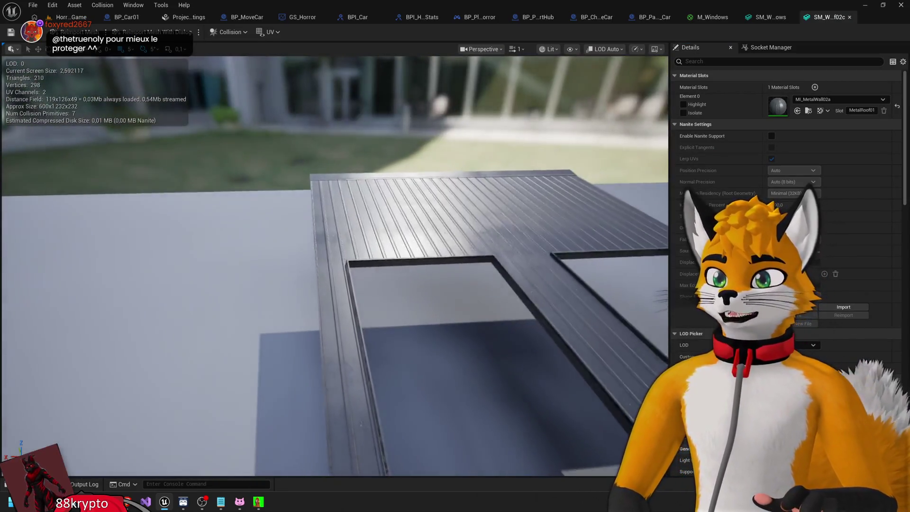
Show the roof's collision with Visibility Collision view mode, then return to Lit shading.
drag(474, 266, 490, 274)
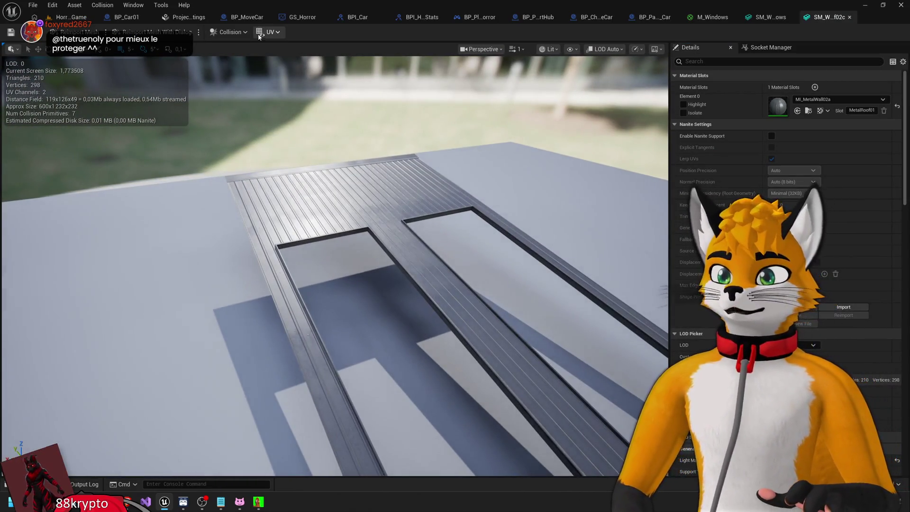
click(229, 32)
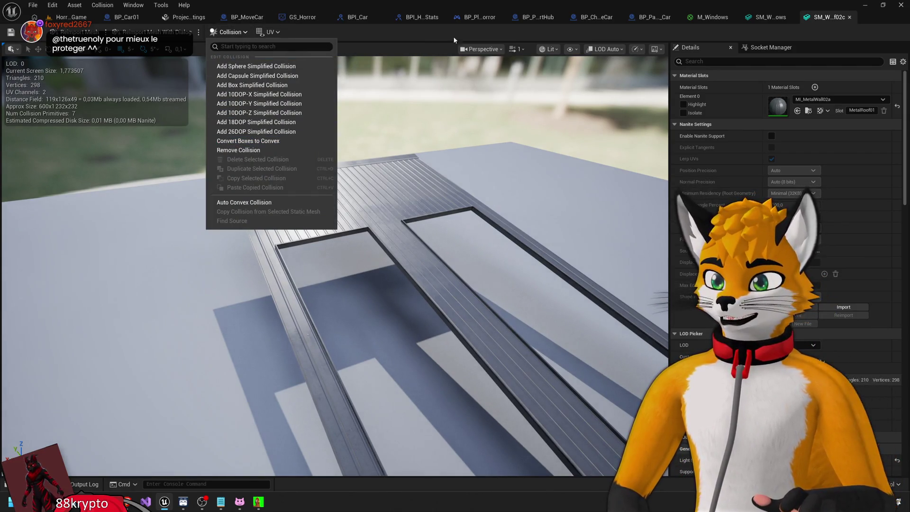
click(548, 49)
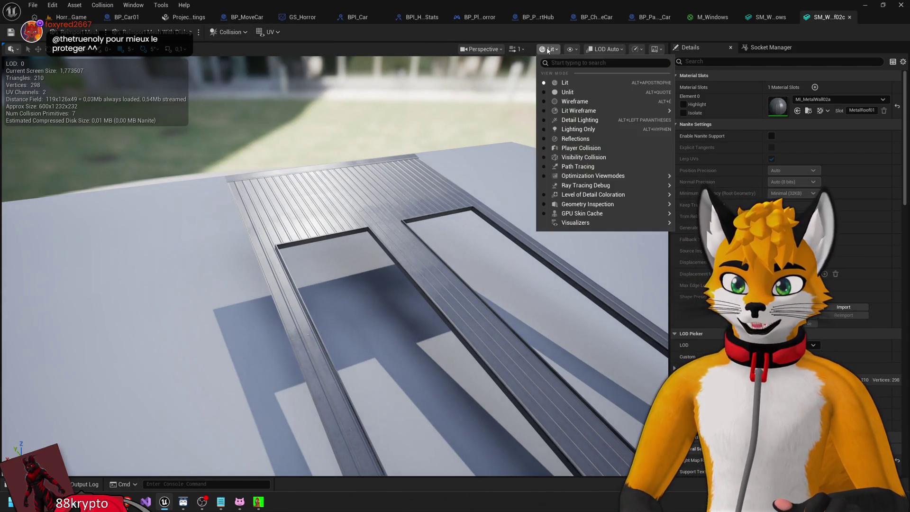
click(584, 157)
mouse_move(454, 193)
mouse_down()
mouse_move(441, 204)
mouse_move(454, 193)
mouse_up()
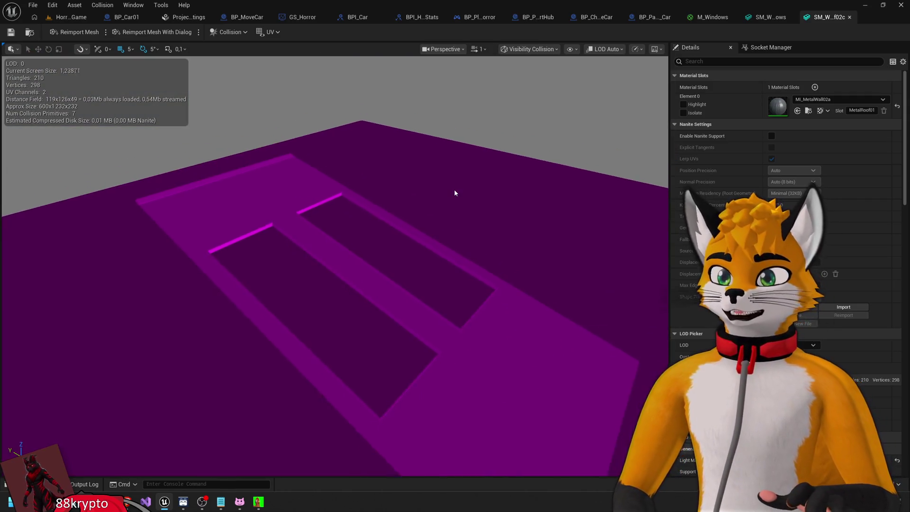
scroll(454, 193, down, 1)
click(529, 49)
click(540, 87)
key(alt+4)
Expand the roof's seven Convex Elements in Details and open Index [3].
scroll(720, 313, down, 10)
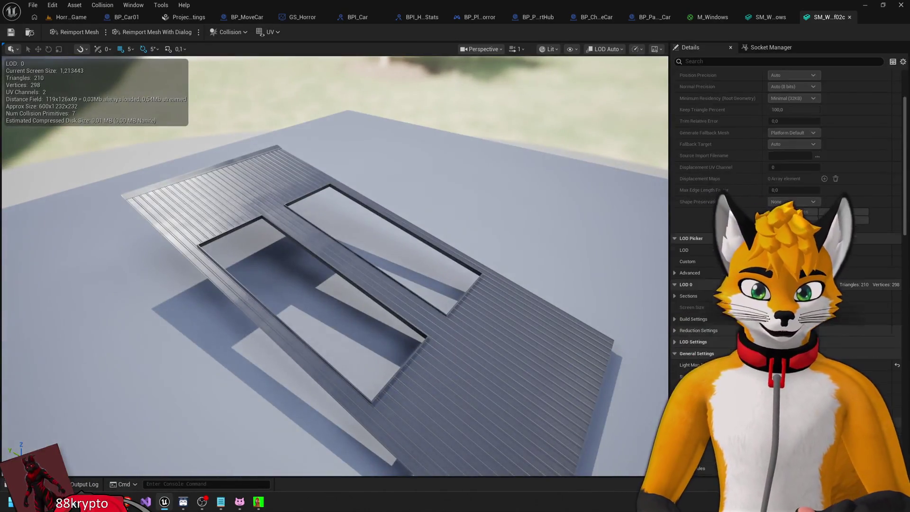
click(681, 317)
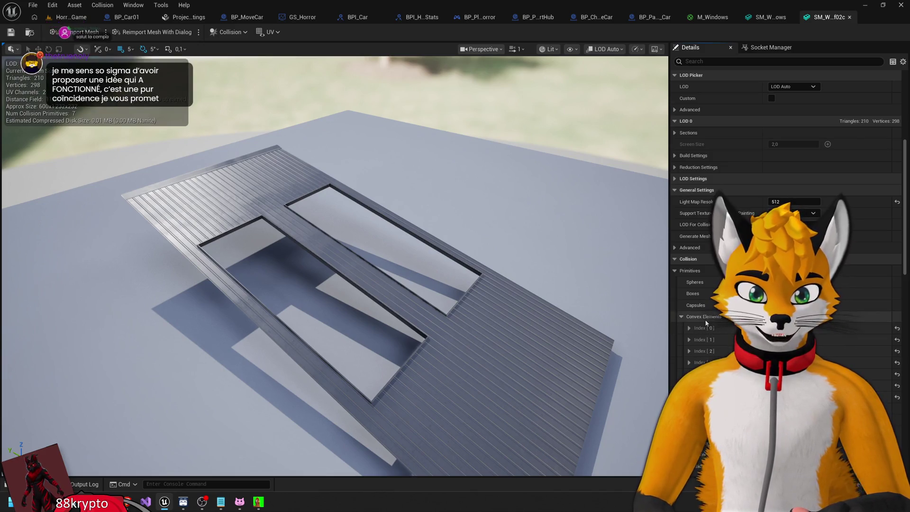
scroll(702, 332, down, 2)
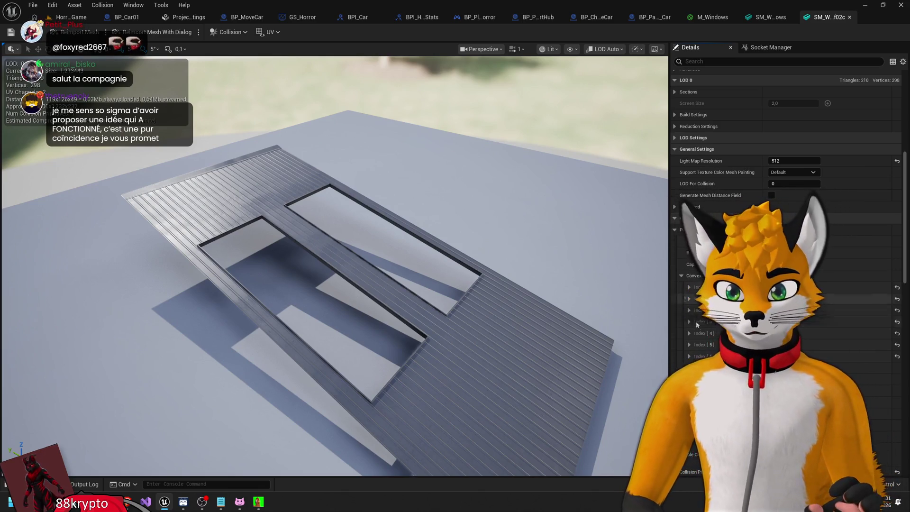
click(689, 321)
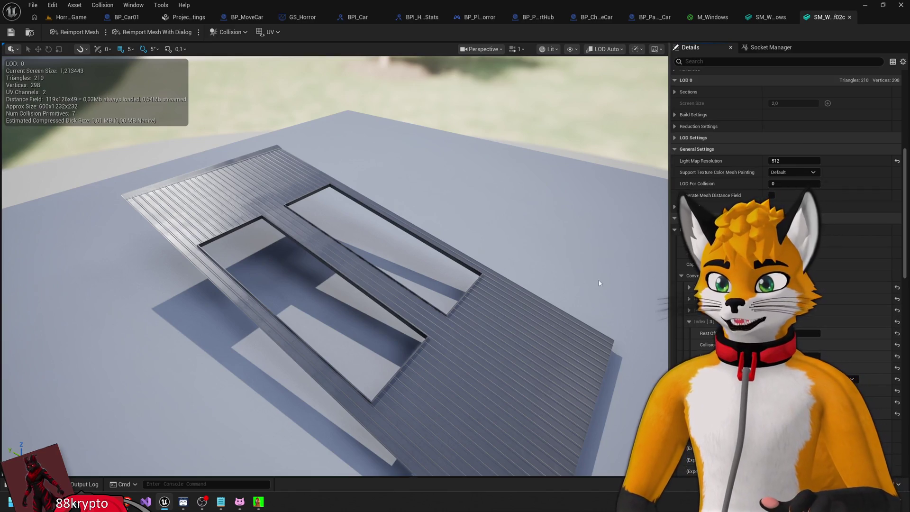
Frame the roof, collapse Convex Elements, and apply Remove Collision to delete all seven convex hulls.
scroll(599, 283, up, 5)
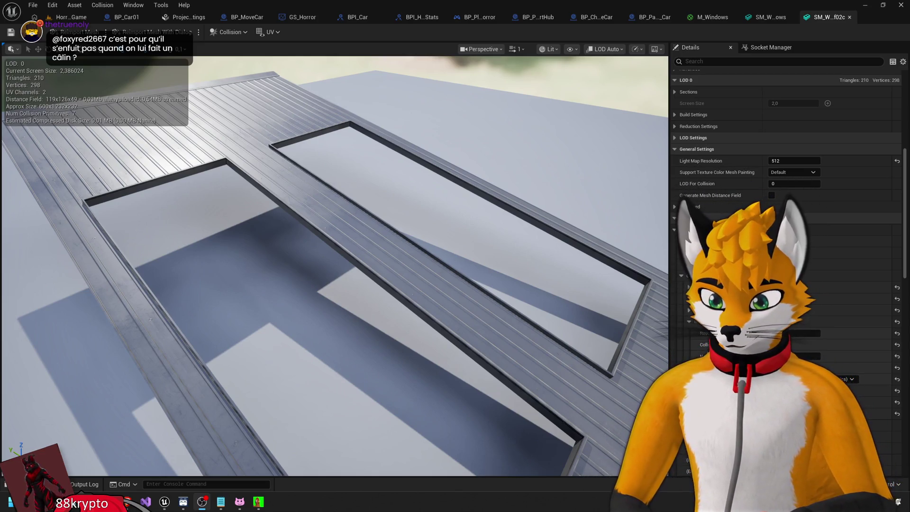
key(f)
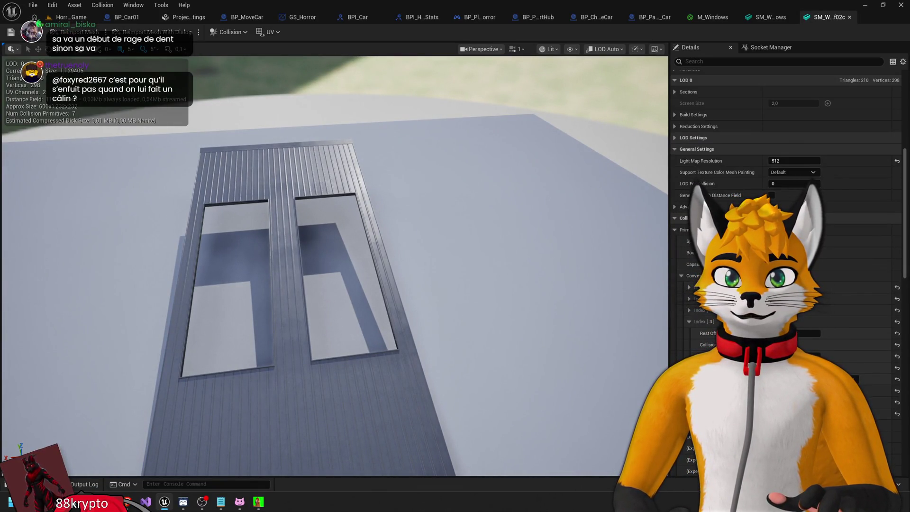
drag(332, 284, 289, 284)
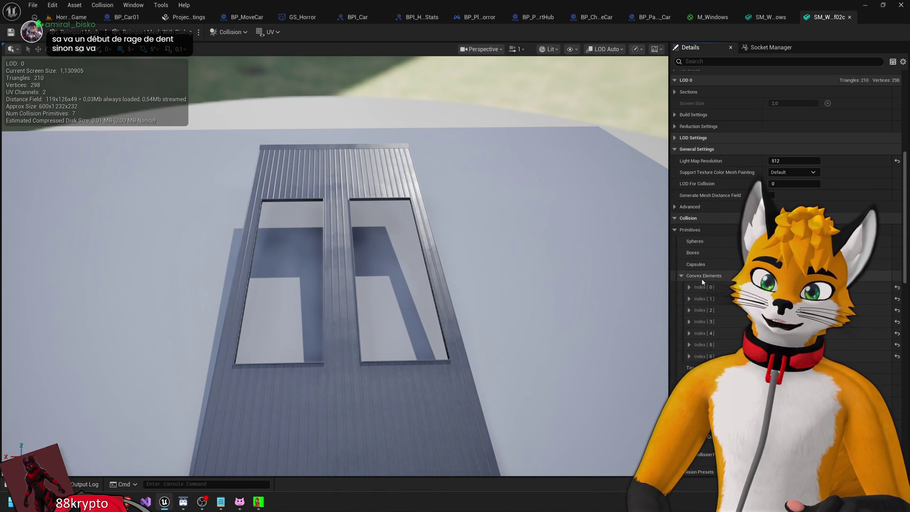
click(683, 276)
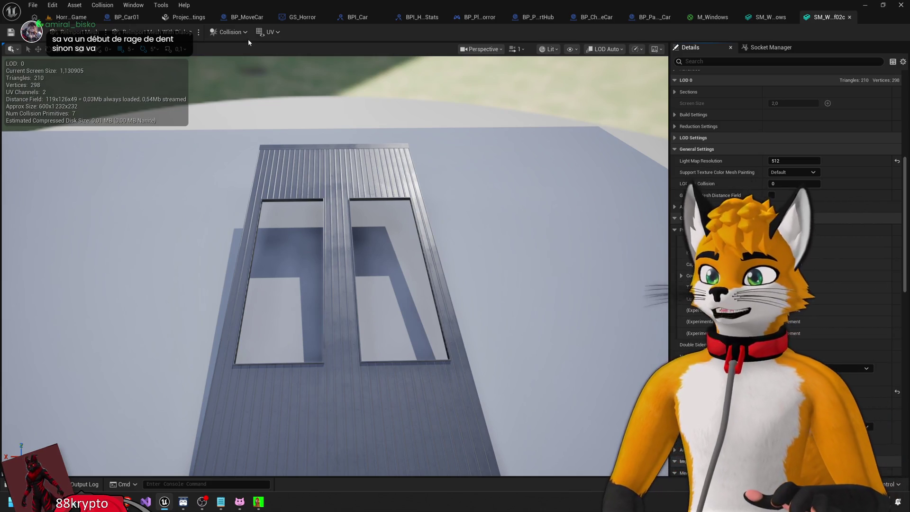
click(228, 32)
click(270, 150)
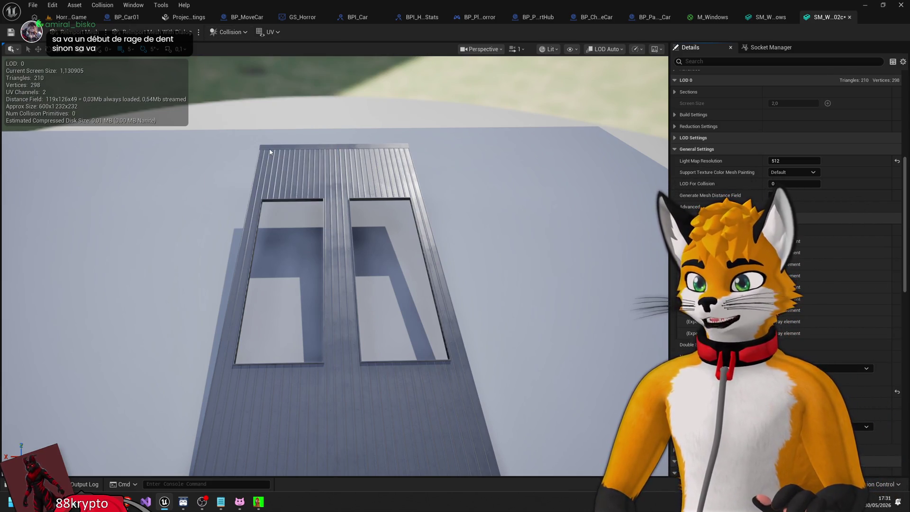
drag(453, 180, 332, 190)
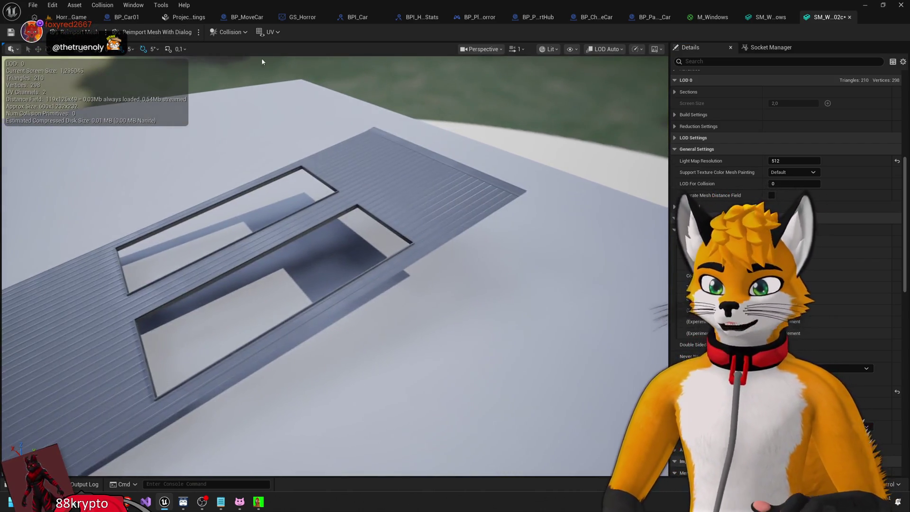
click(229, 31)
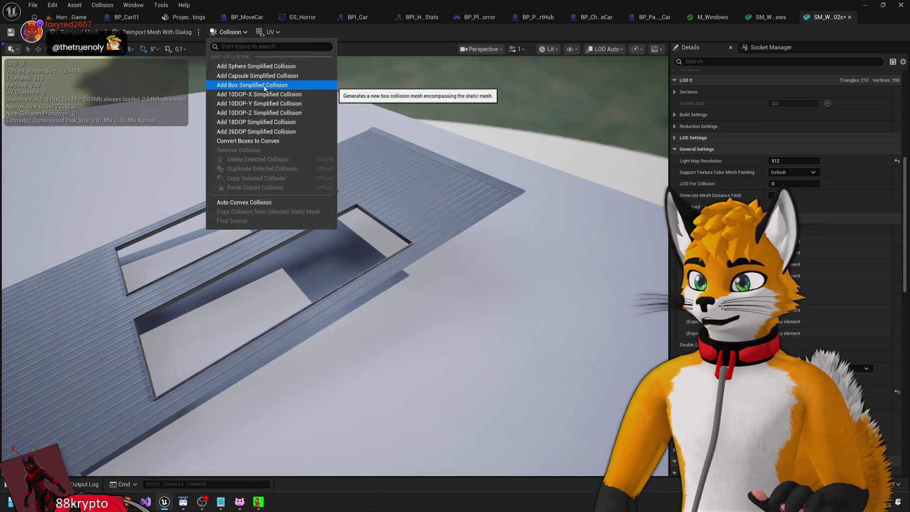
Add a box simplified collision to the roof and set its Rotation X to -10.
click(264, 88)
mouse_move(515, 247)
mouse_down()
mouse_move(503, 180)
mouse_move(451, 208)
mouse_up()
click(782, 287)
text(-10)
key(Return)
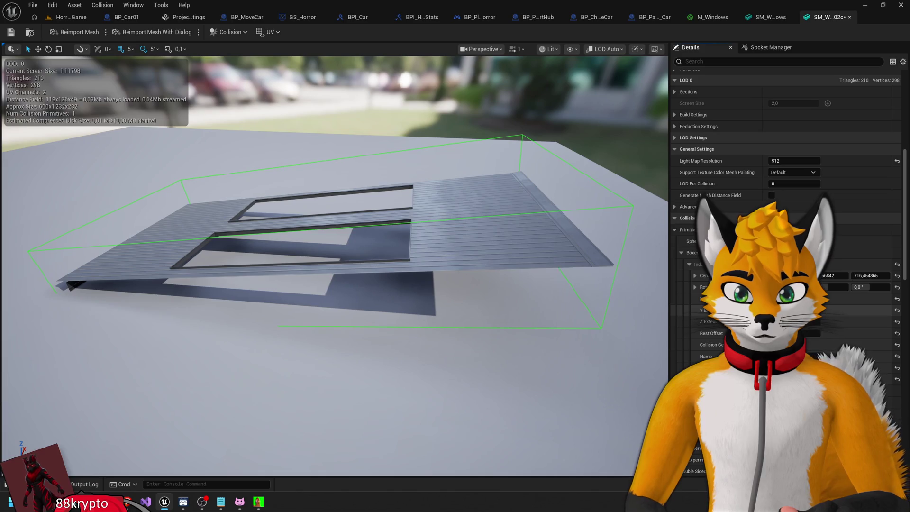
Commit the roof box's flattened Z Extent and nudge its centre height lower.
key(Return)
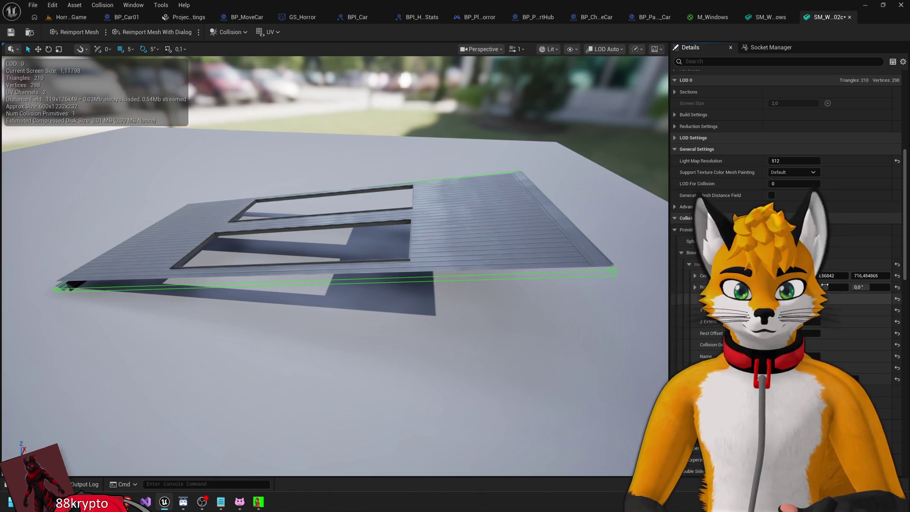
drag(852, 276, 847, 275)
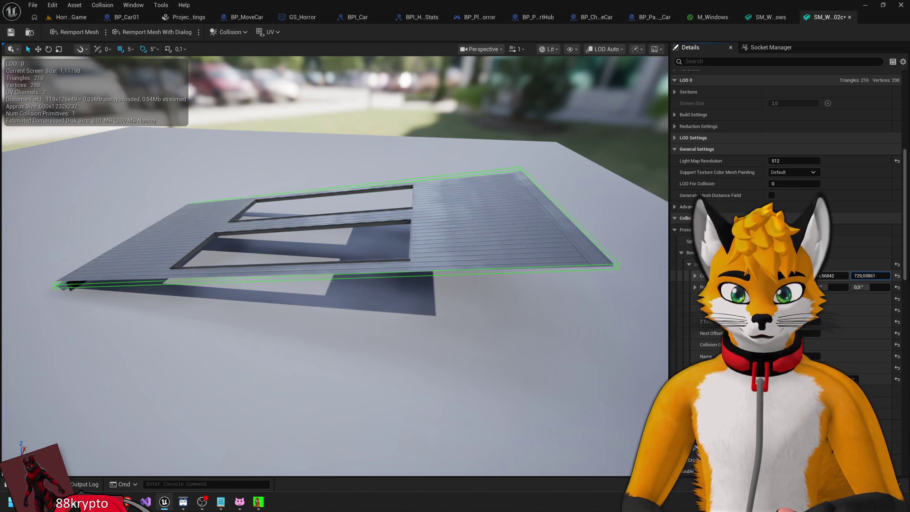
mouse_move(574, 313)
mouse_down()
mouse_move(560, 303)
mouse_move(569, 284)
mouse_move(571, 310)
mouse_up()
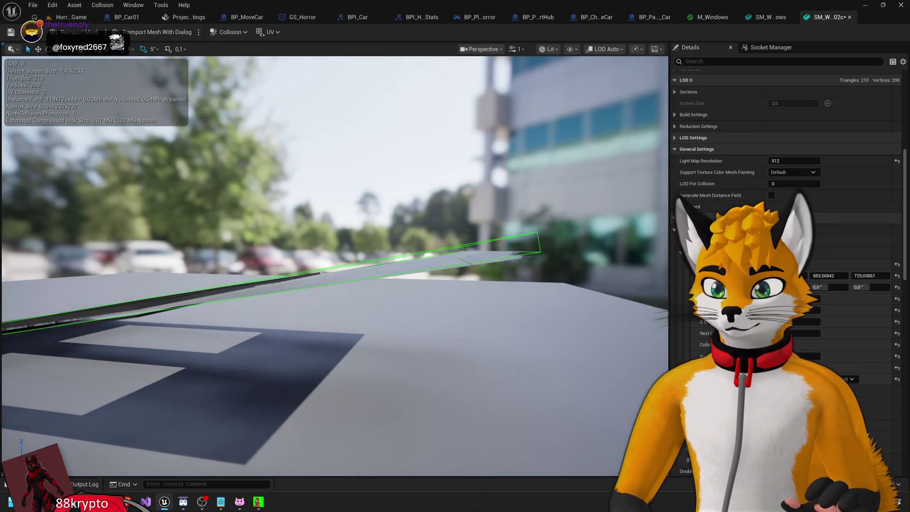
Set the roof box's Center Z to 720, then 725, and check the fit.
click(864, 276)
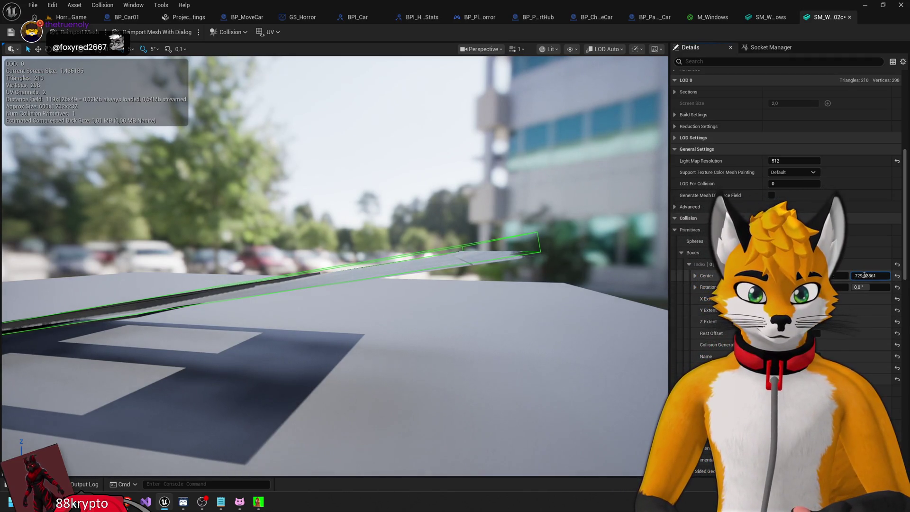
text(720)
key(Return)
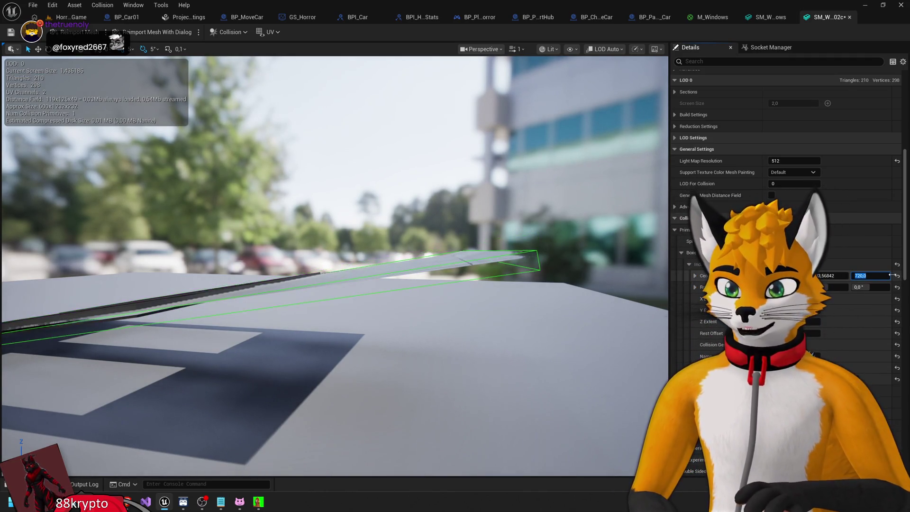
text(725)
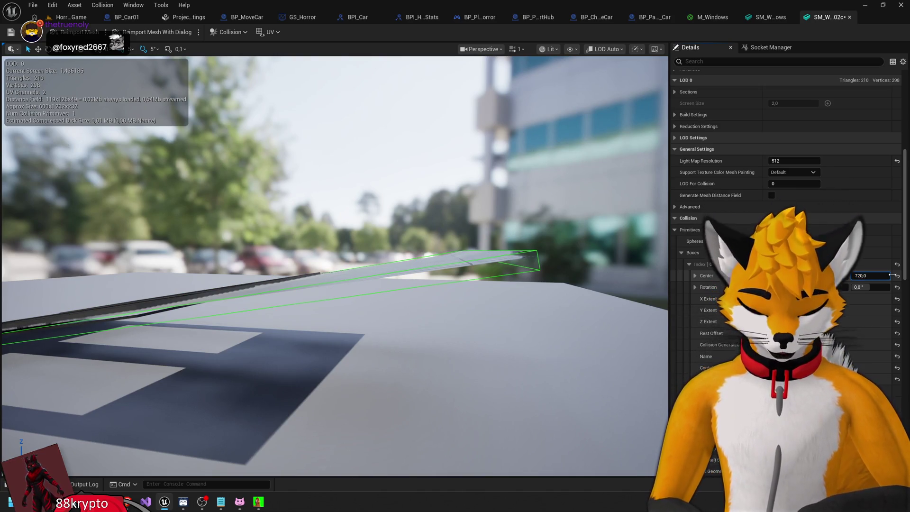
key(Return)
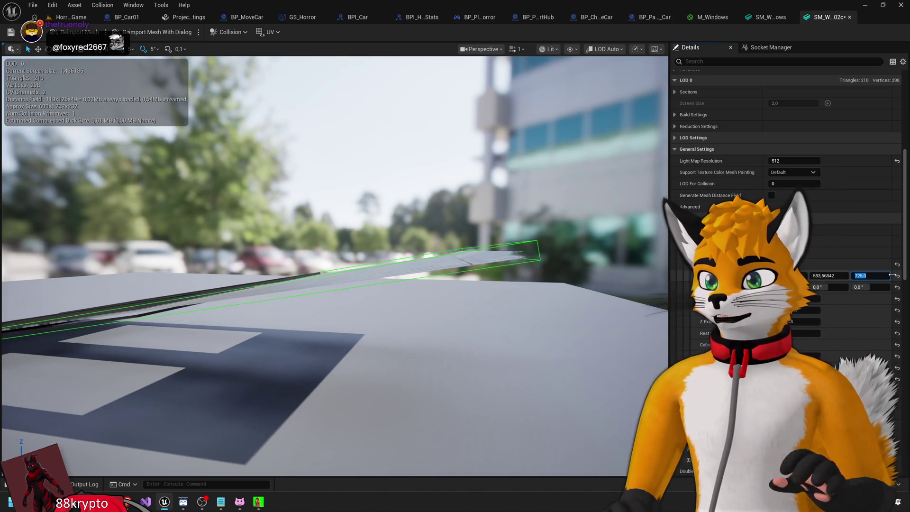
mouse_move(573, 245)
mouse_down()
mouse_move(498, 256)
mouse_move(427, 247)
mouse_move(441, 247)
mouse_move(461, 168)
mouse_move(379, 187)
mouse_up()
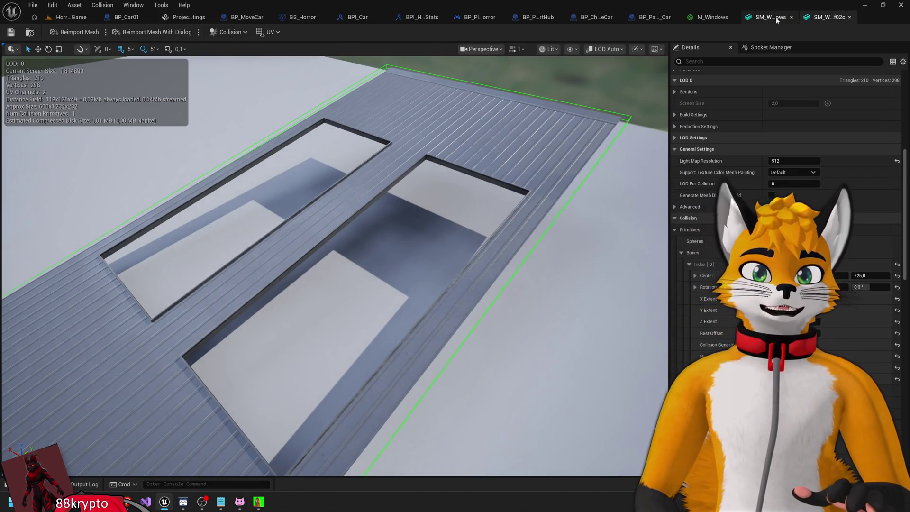
In the window-grid mesh editor, apply Collision > Remove Collision to strip its collision.
click(777, 20)
click(230, 31)
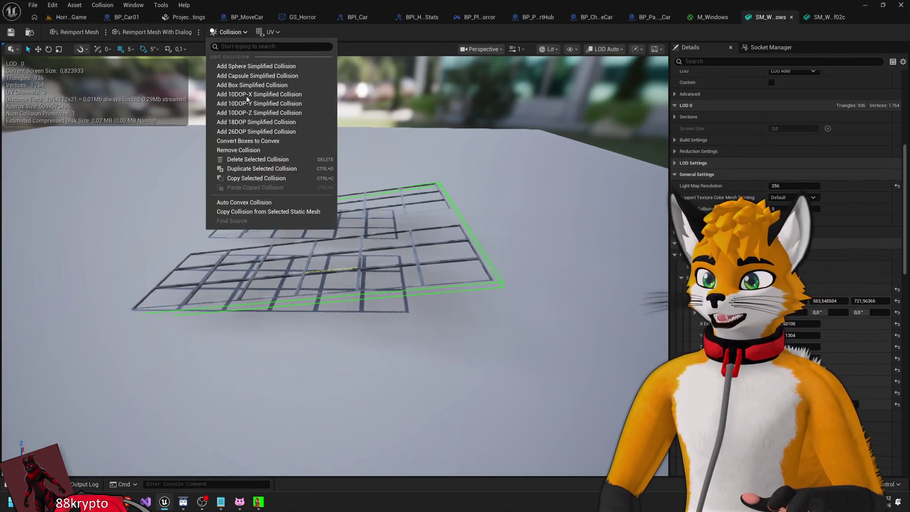
click(279, 33)
click(229, 32)
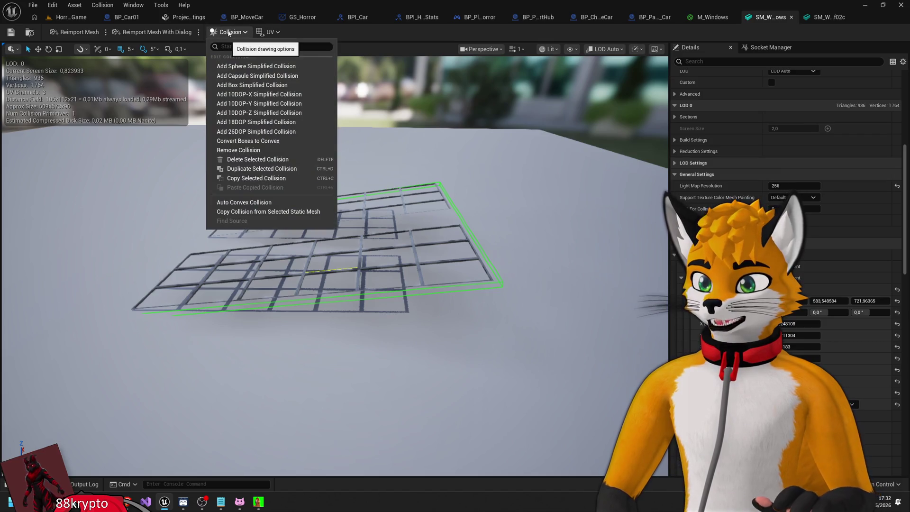
click(365, 33)
drag(374, 156, 392, 152)
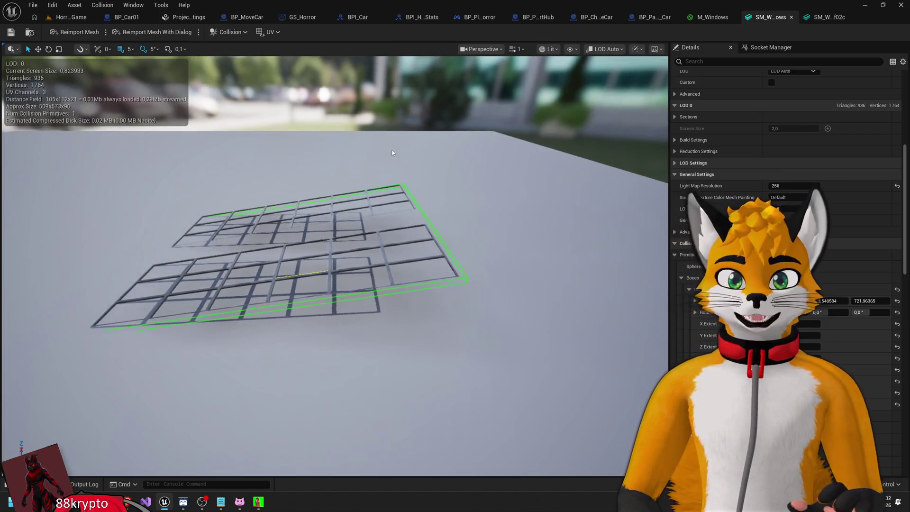
click(231, 33)
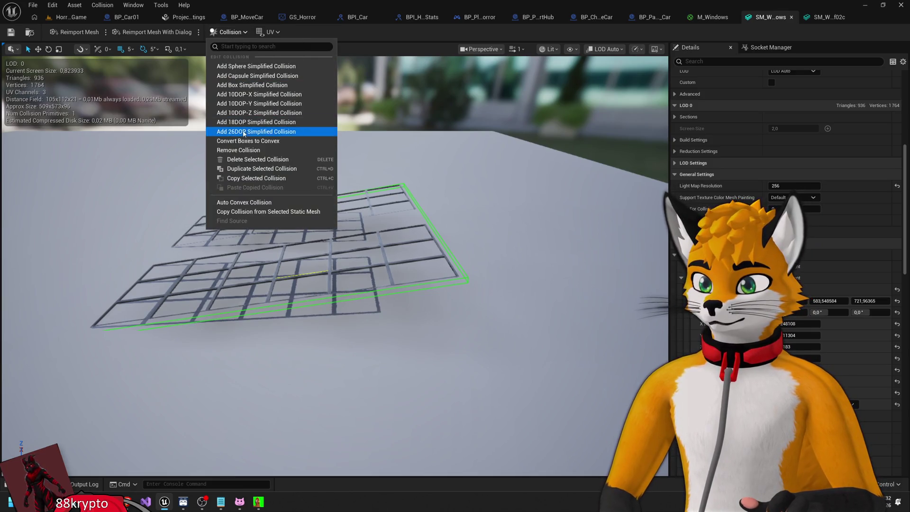
click(253, 151)
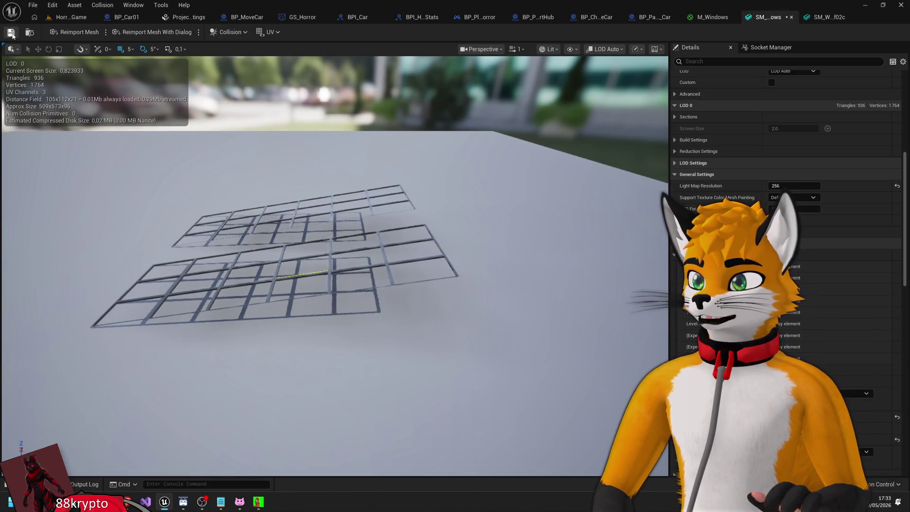
Switch to the SM_Warehouse_Roof02c editor and orbit around its box-collided roof.
click(823, 18)
mouse_move(442, 232)
mouse_down()
mouse_move(581, 130)
mouse_move(617, 124)
mouse_up()
drag(414, 207, 349, 232)
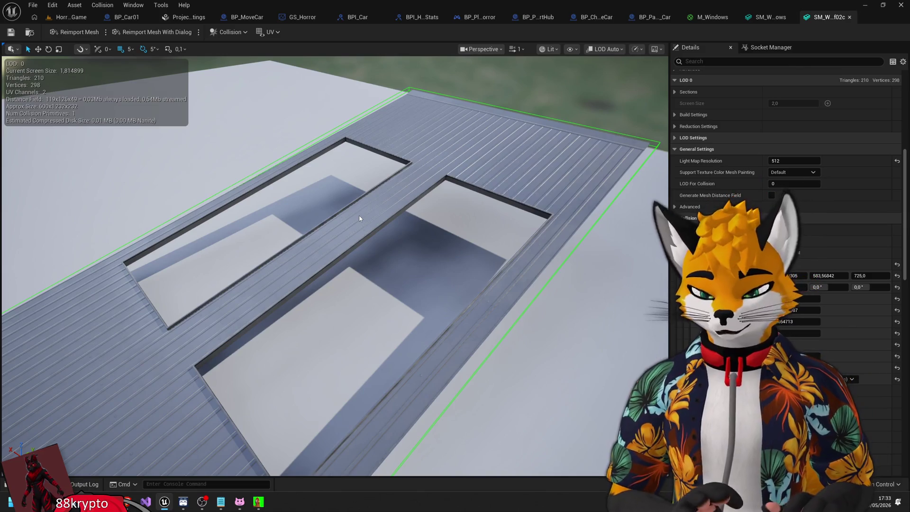
key(f)
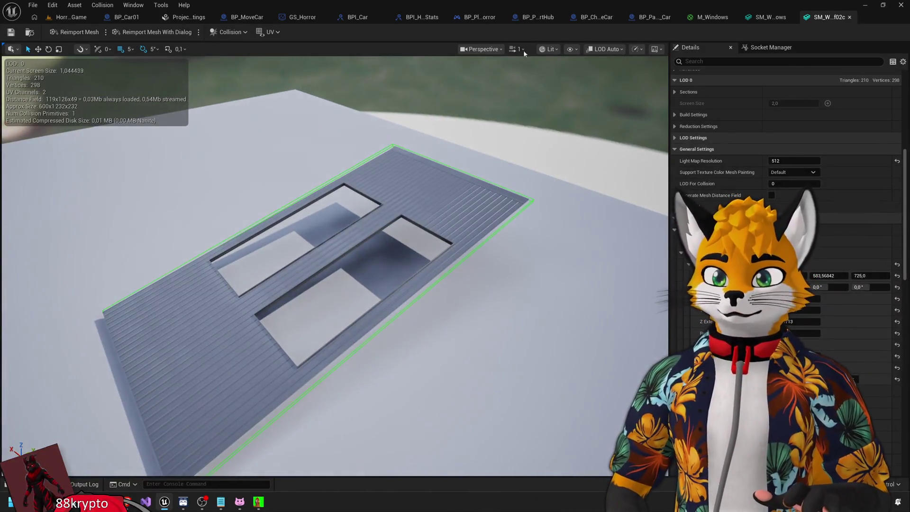
click(63, 20)
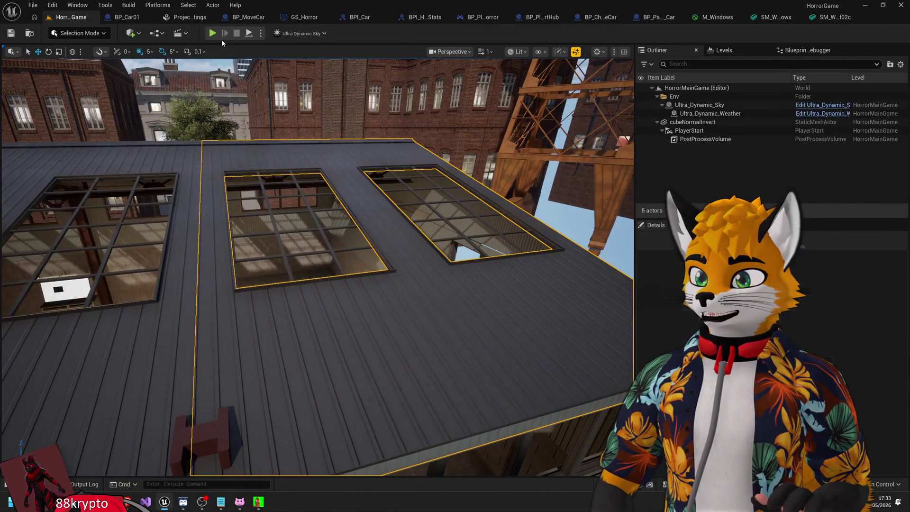
click(212, 33)
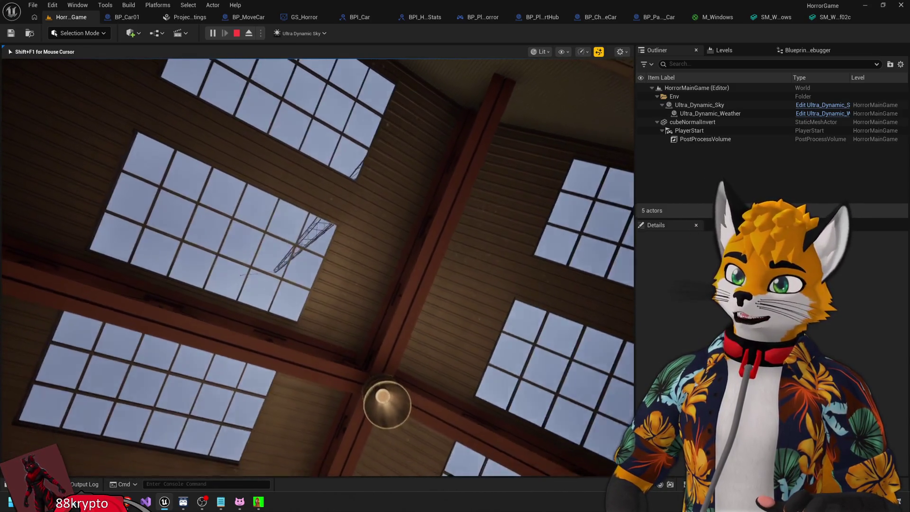
key(F8)
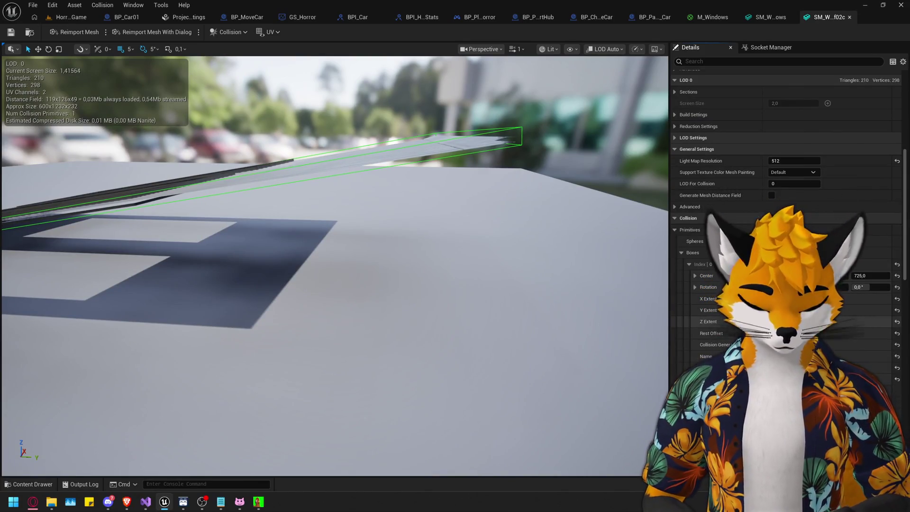
Increase the roof collision box's Z Extent so it stands taller.
drag(815, 321, 825, 321)
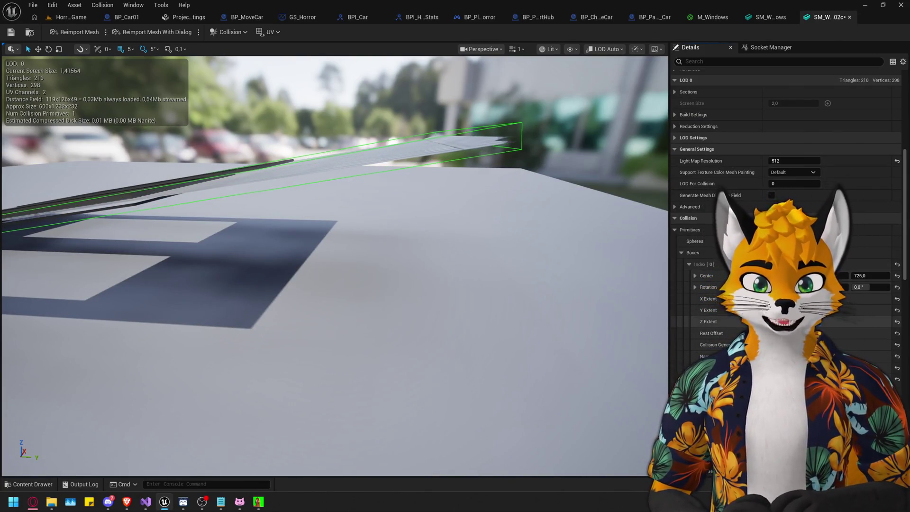
drag(479, 236, 488, 227)
mouse_move(370, 186)
mouse_down()
mouse_move(379, 199)
mouse_move(370, 186)
mouse_up()
Save the roof mesh, play-test HorrorMainGame again and eject with F8 to inspect.
click(16, 35)
click(75, 21)
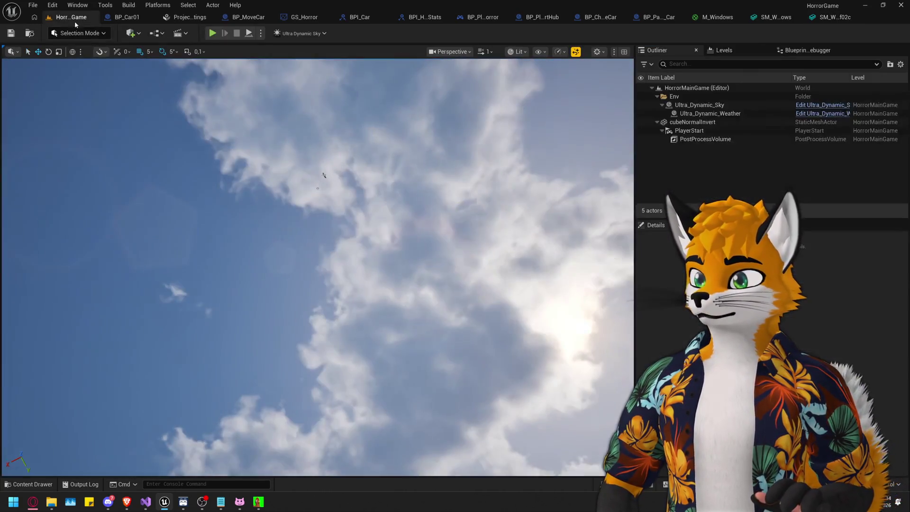
click(213, 33)
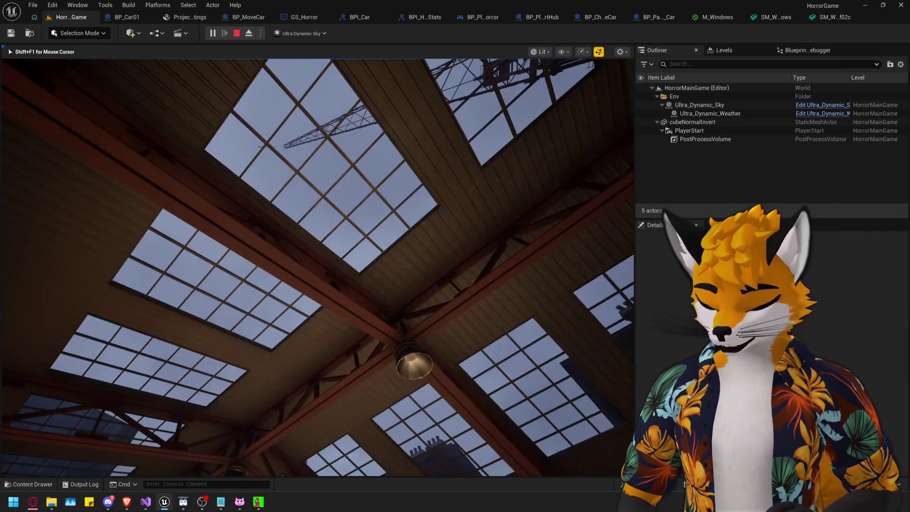
key(F8)
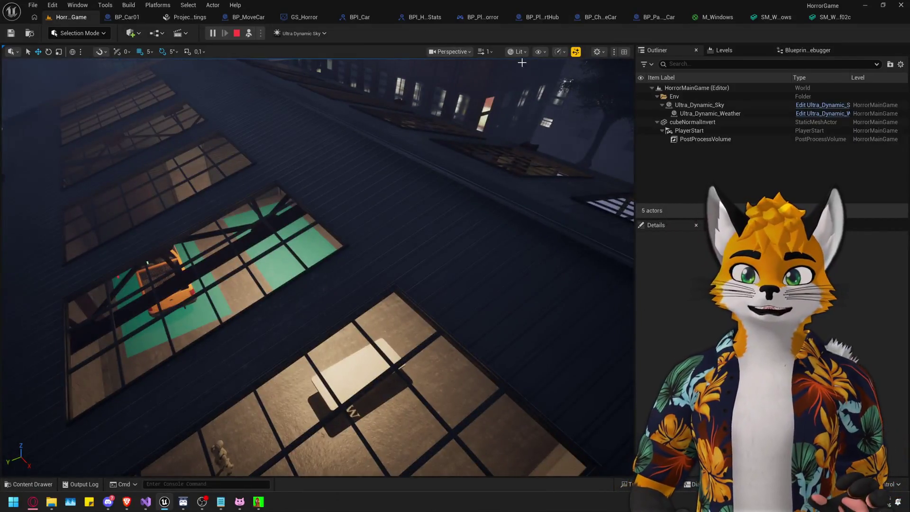
click(515, 51)
Inspect the warehouse in Visibility Collision view, then return to Lit and repossess the player with F8.
click(549, 160)
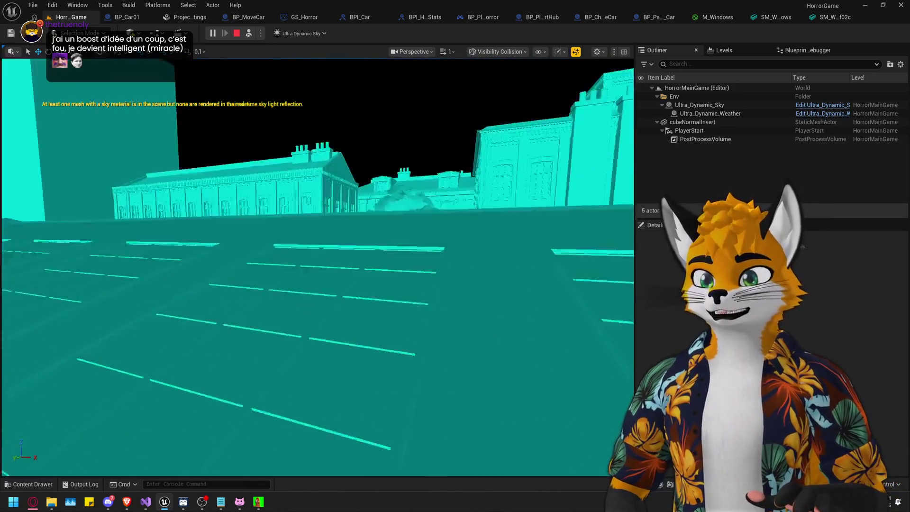
click(512, 52)
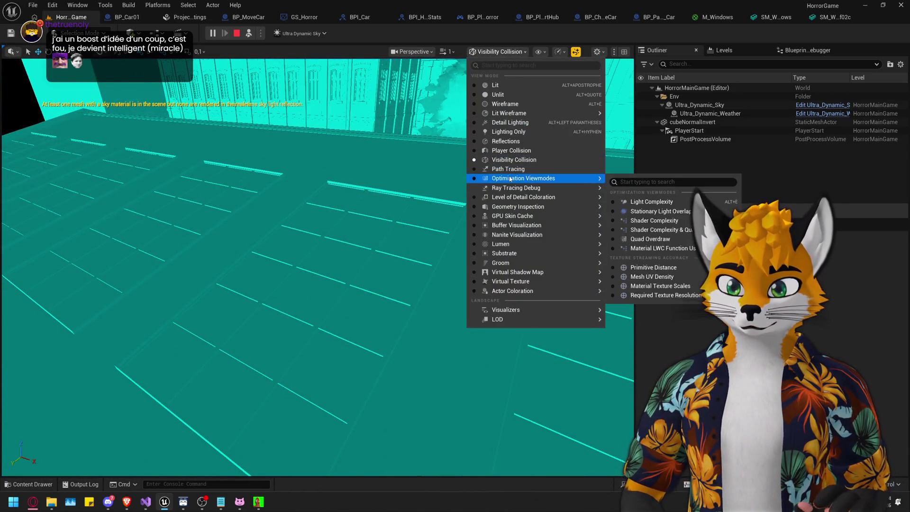
mouse_move(519, 179)
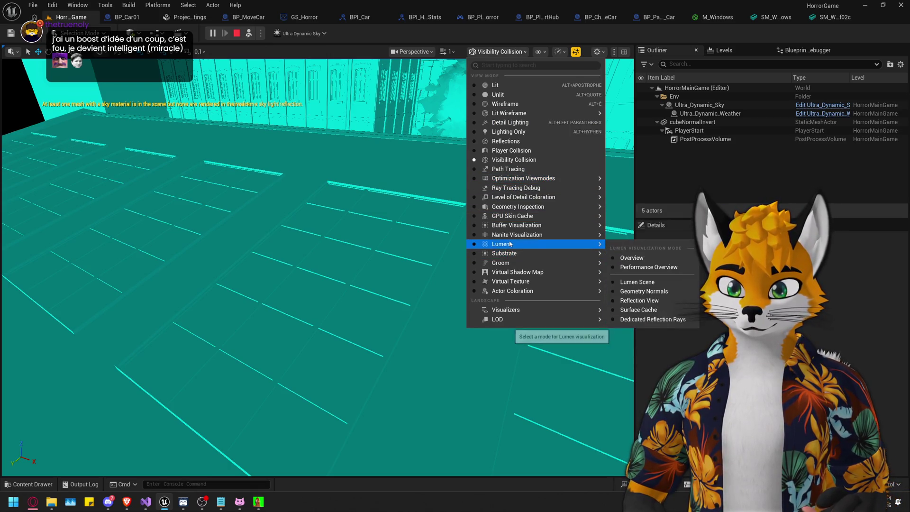
mouse_move(516, 206)
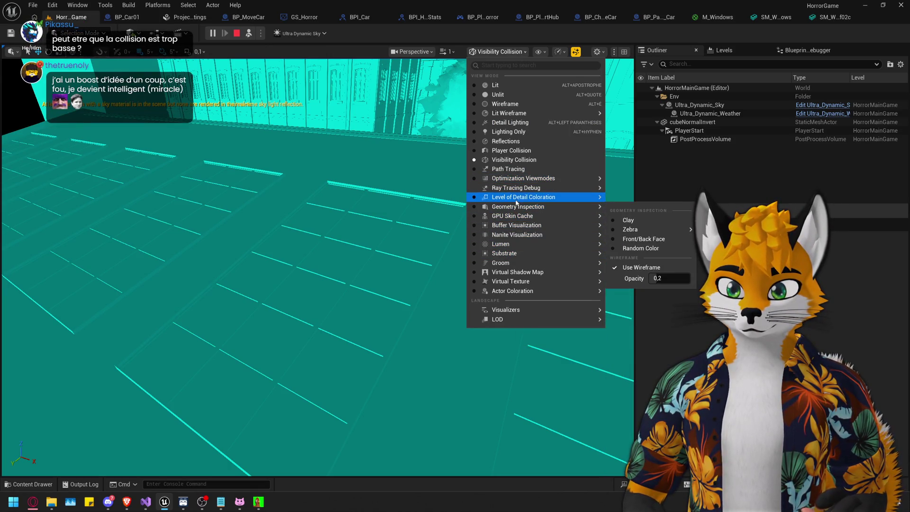
mouse_move(516, 234)
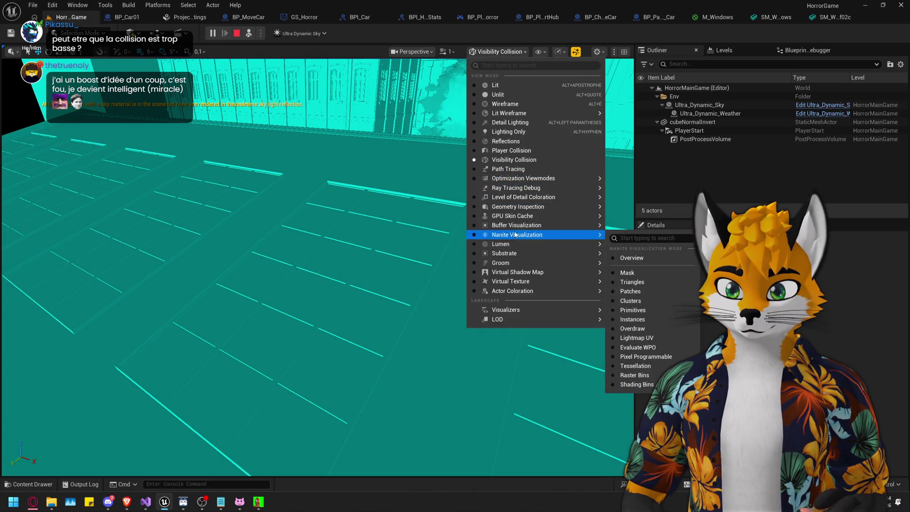
mouse_move(519, 292)
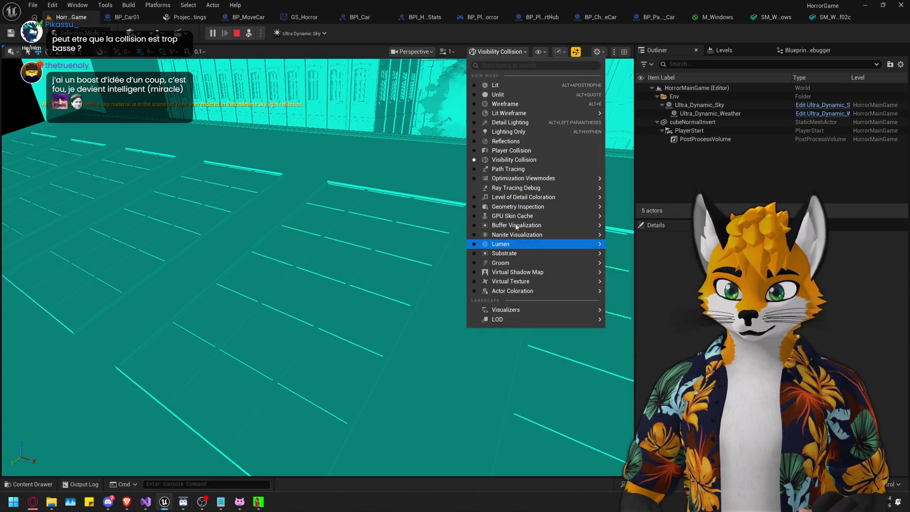
click(498, 86)
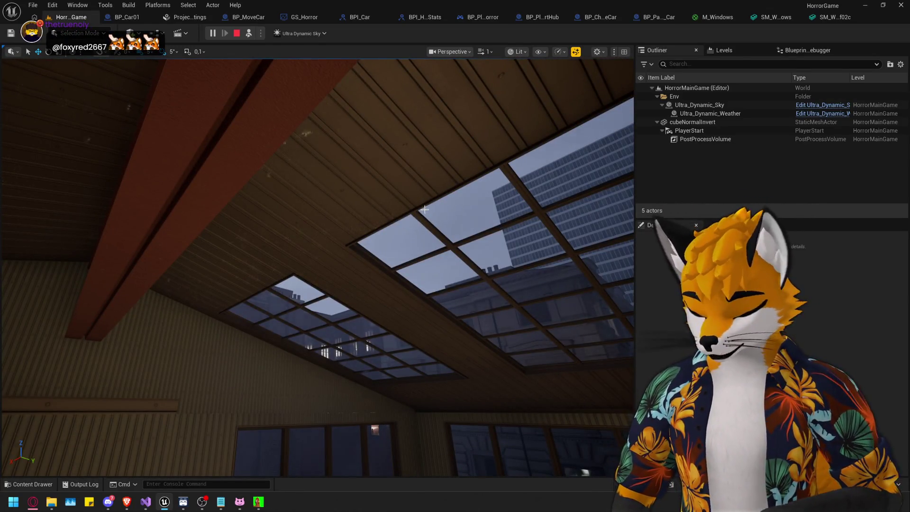
key(F8)
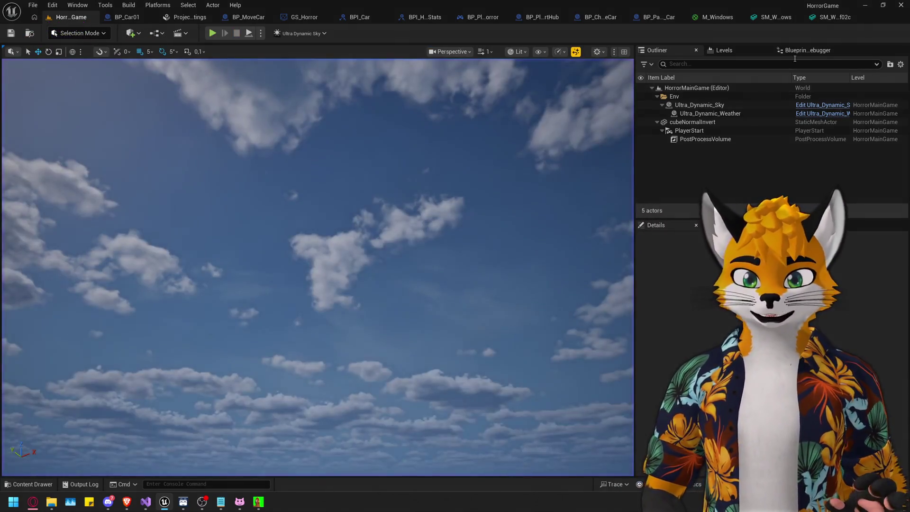
key(shift+F1)
click(833, 18)
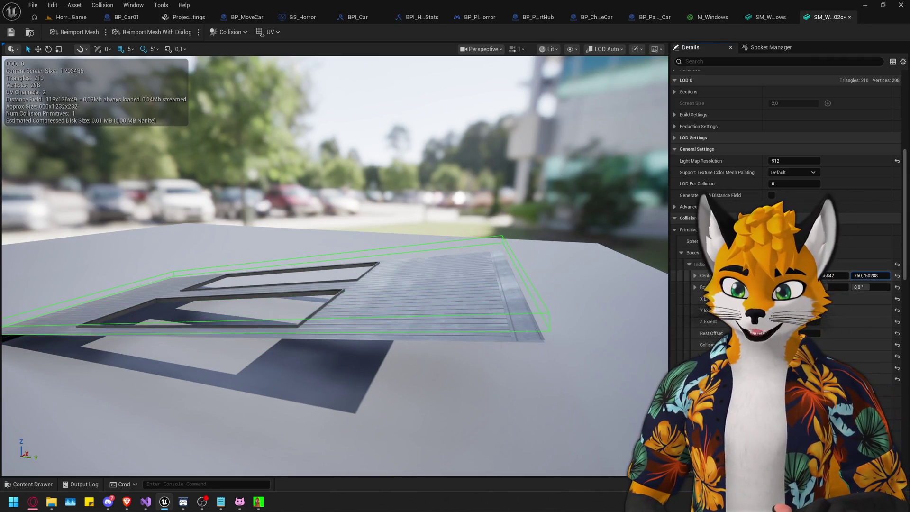
mouse_move(411, 255)
mouse_down()
mouse_move(389, 256)
mouse_move(411, 256)
mouse_up()
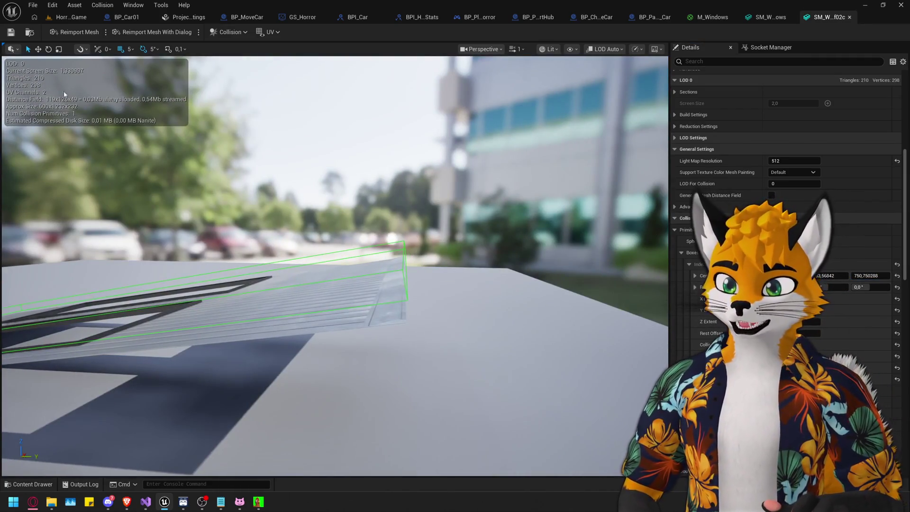
drag(332, 266, 118, 266)
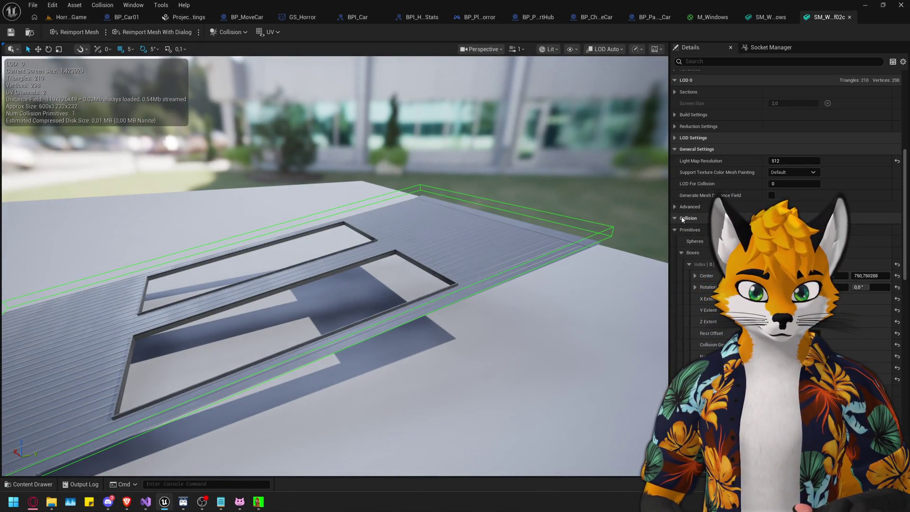
click(675, 230)
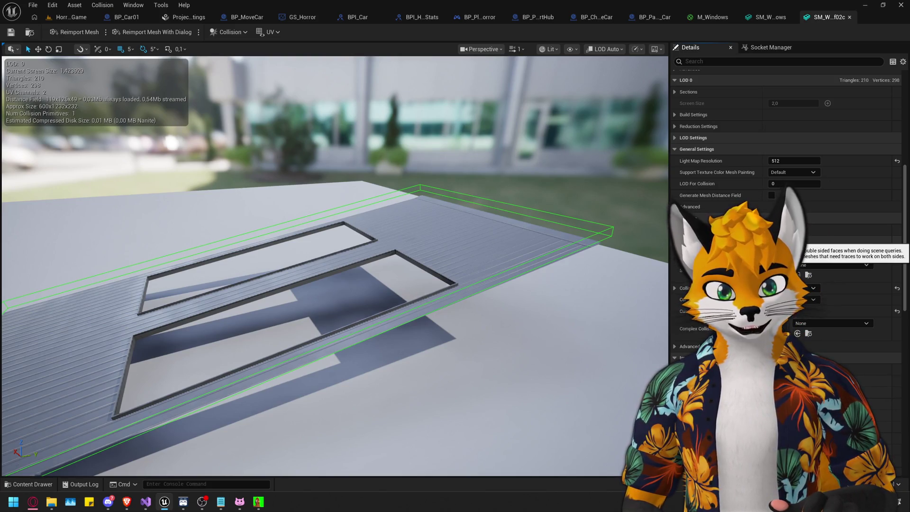
scroll(767, 266, down, 3)
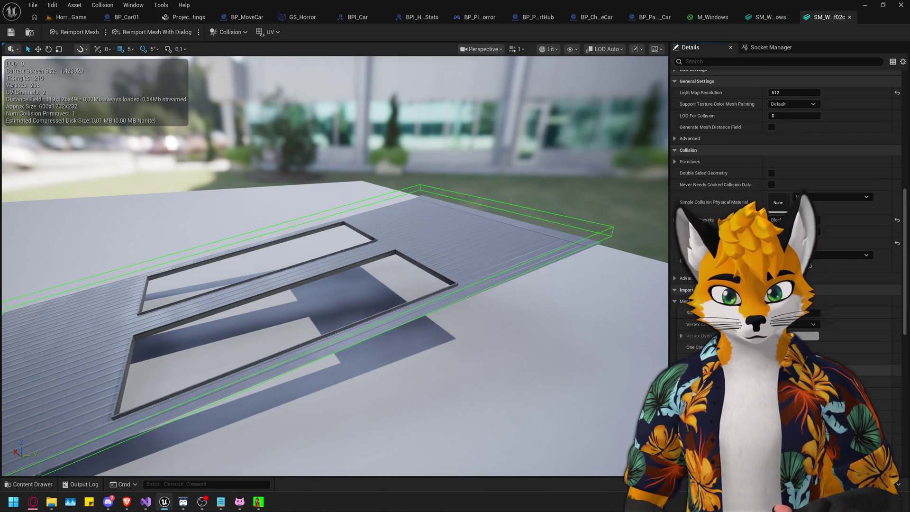
click(71, 17)
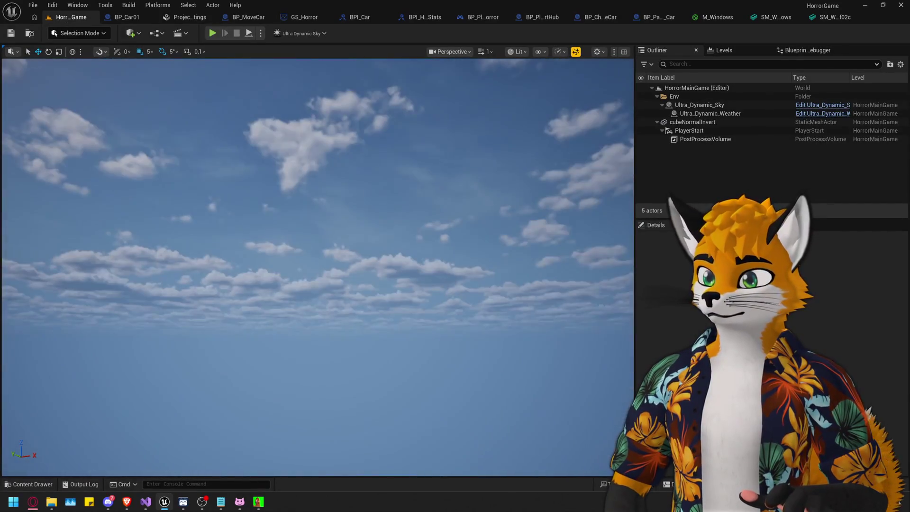
Run another play-test of the warehouse, stop it, and return to the SM_Warehouse_Roof02c mesh editor.
click(213, 33)
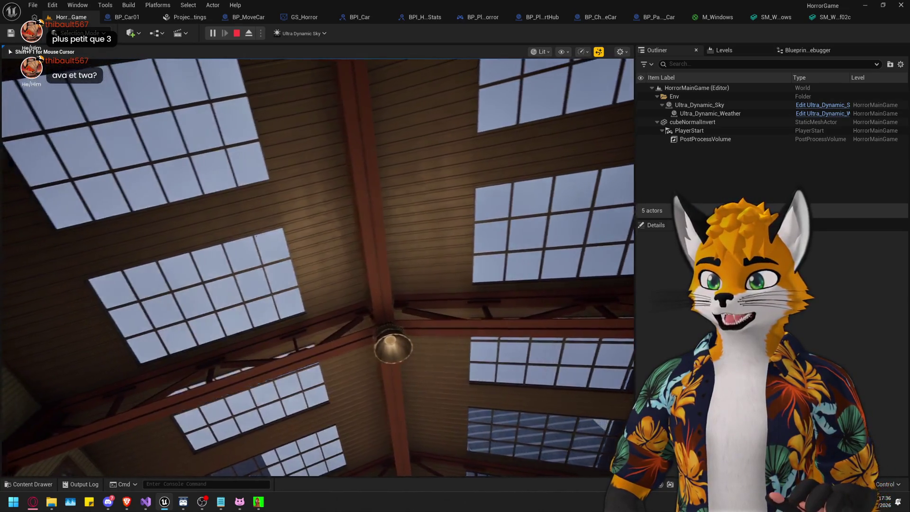
key(Escape)
click(830, 17)
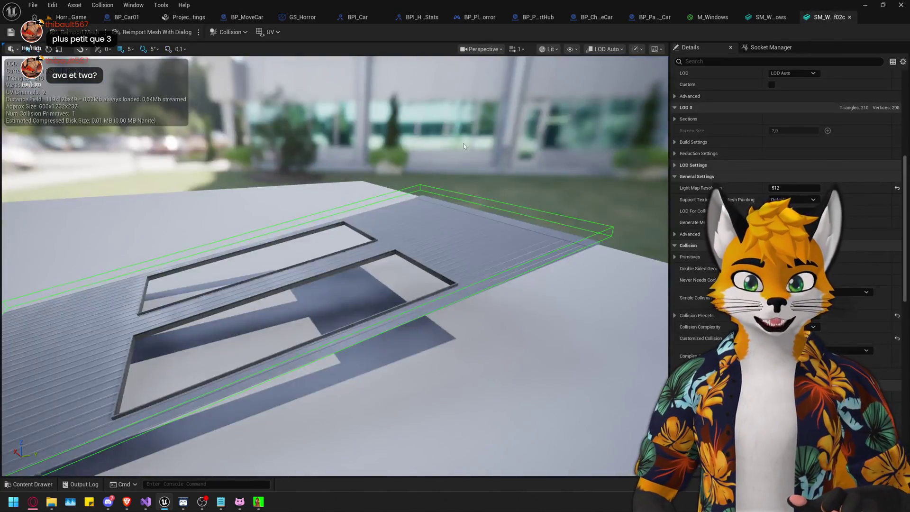
Set the roof collision box Center Z to 730,793672, then go back to the HorrorMainGame level.
drag(331, 265, 322, 218)
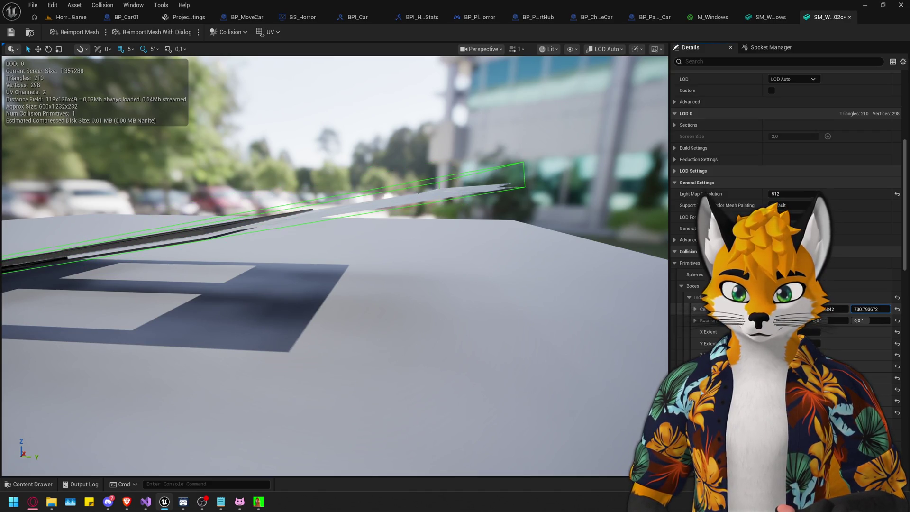
key(Return)
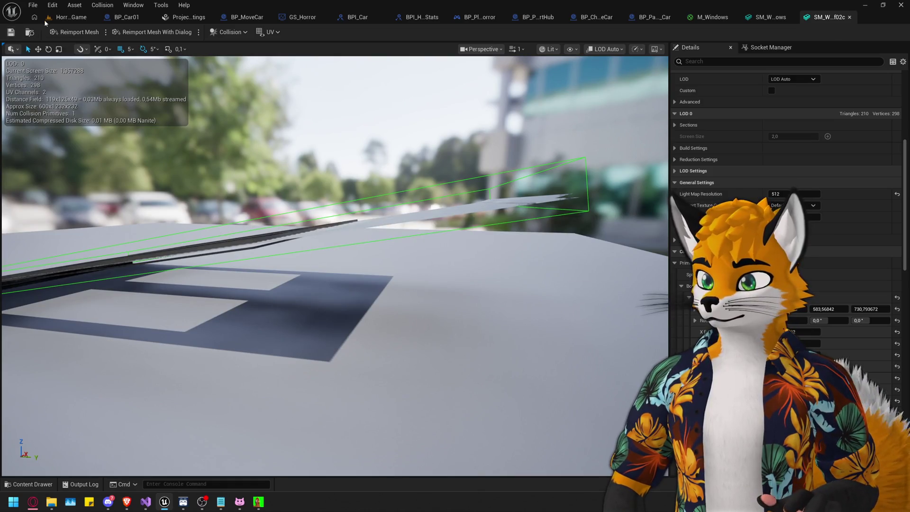
click(55, 20)
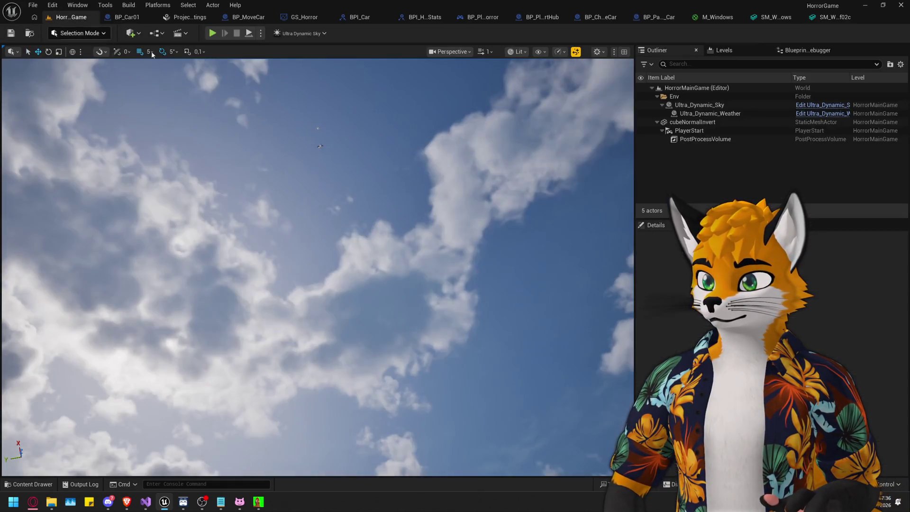
Play the warehouse level, look up at the roof skylights in-game, then release the mouse with Shift+F1.
click(214, 33)
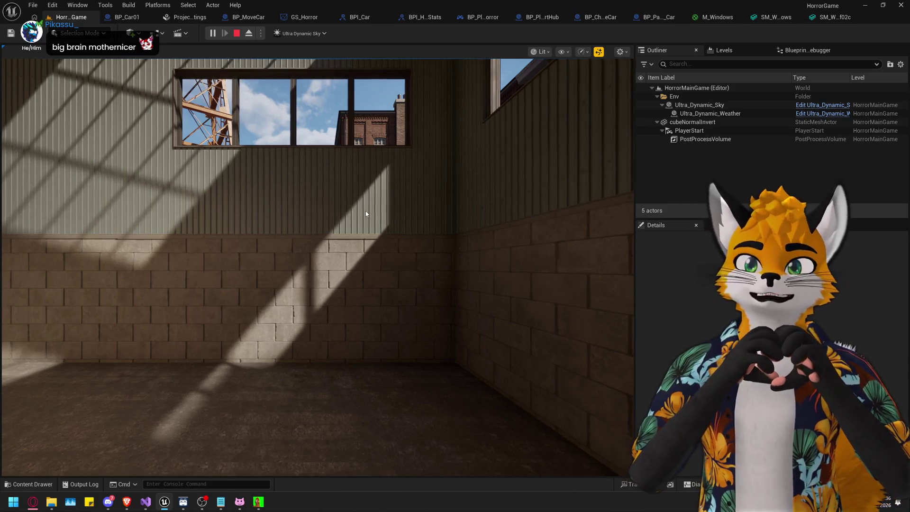
click(366, 214)
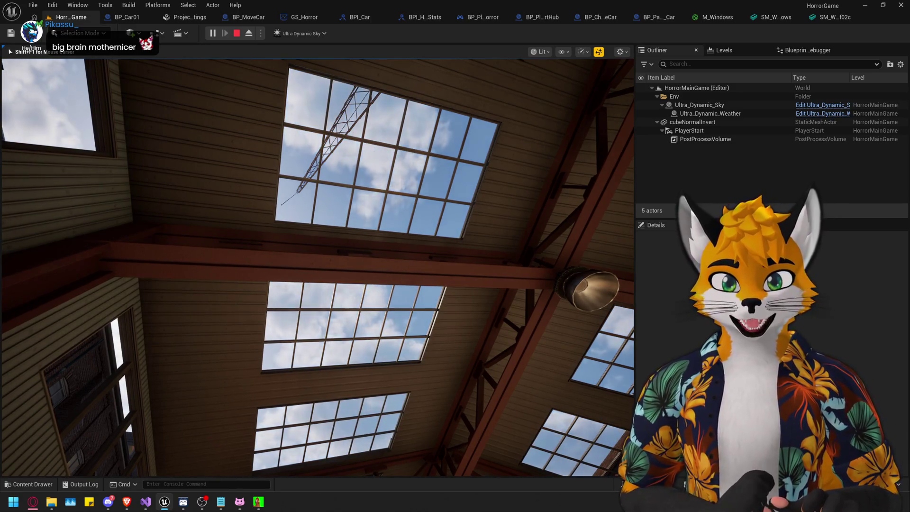
key(shift+F1)
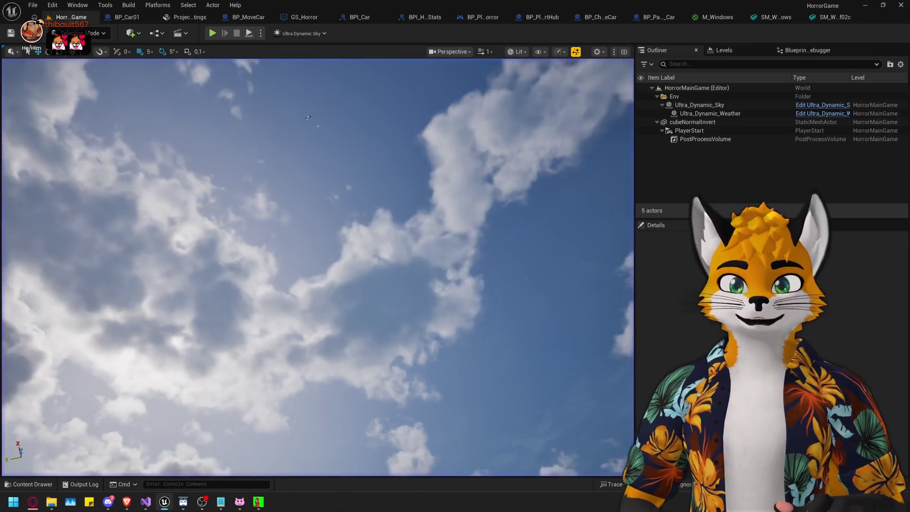
In the skylight roof mesh editor, try collision Center Z values 740 and 730, settling on 750.
click(836, 17)
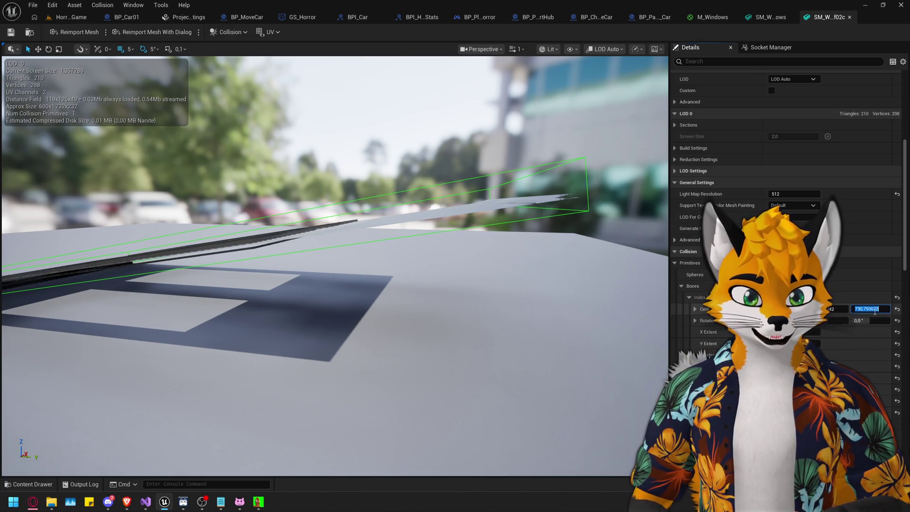
text(740)
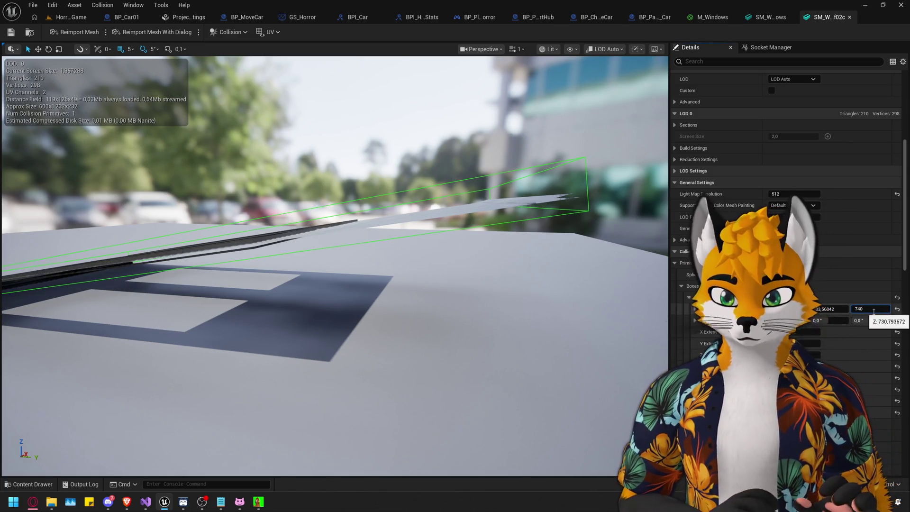
key(Return)
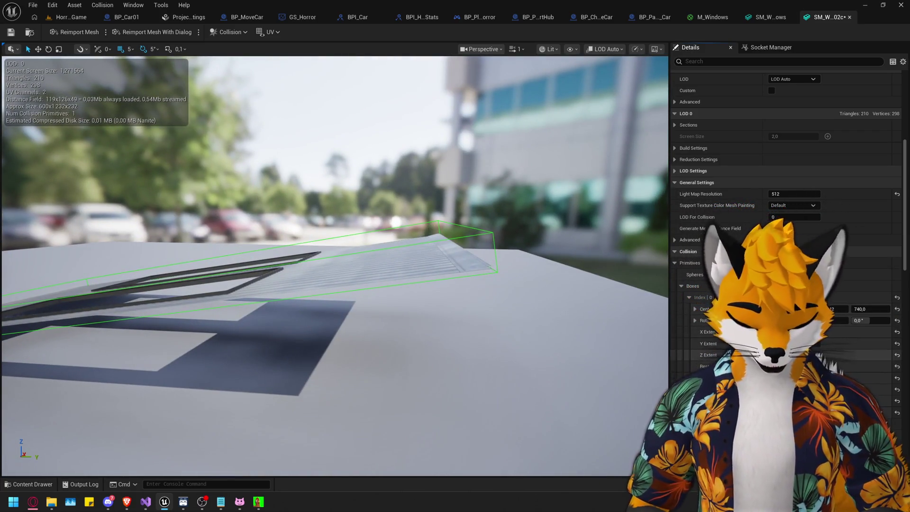
click(868, 309)
text(730)
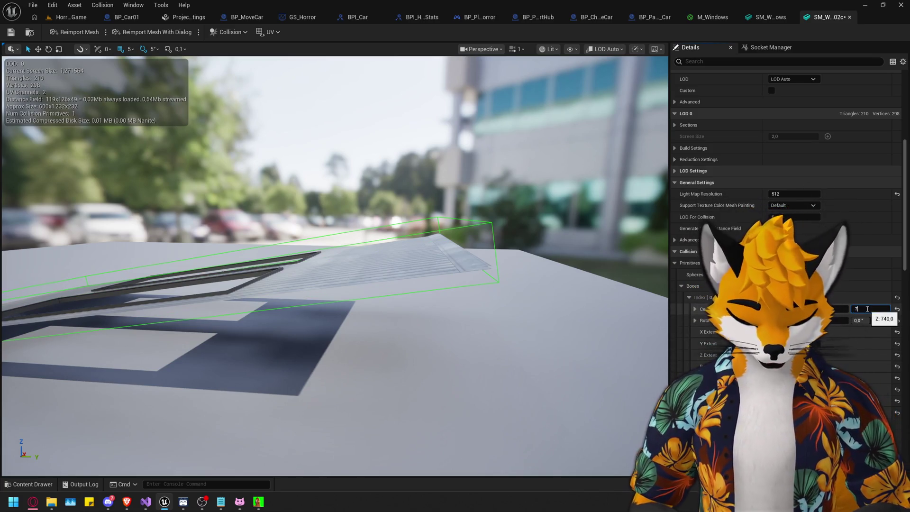
key(Return)
text(750)
key(Return)
mouse_move(542, 328)
mouse_down()
mouse_move(546, 341)
mouse_move(536, 296)
mouse_move(552, 294)
mouse_up()
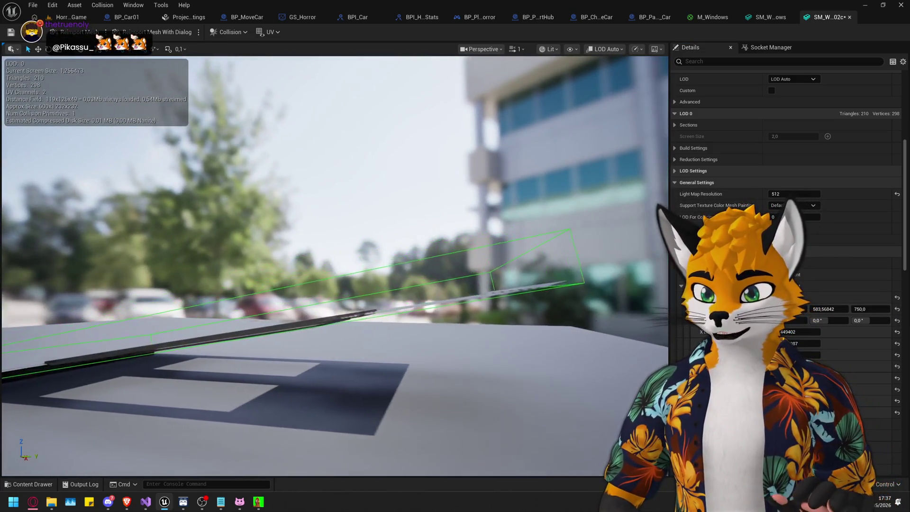
Start another HorrorMainGame play-test, look up at the skylights, then free the mouse with Shift+F1.
click(72, 18)
click(213, 33)
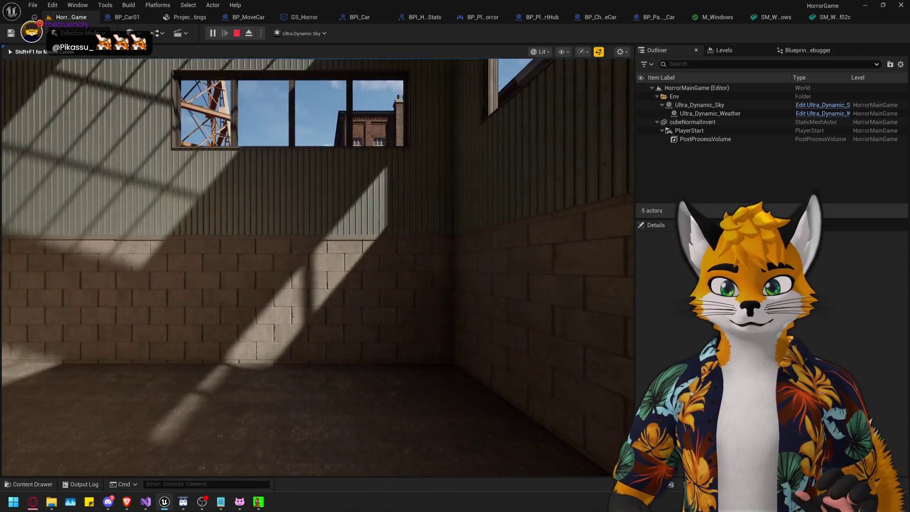
mouse_move(317, 268)
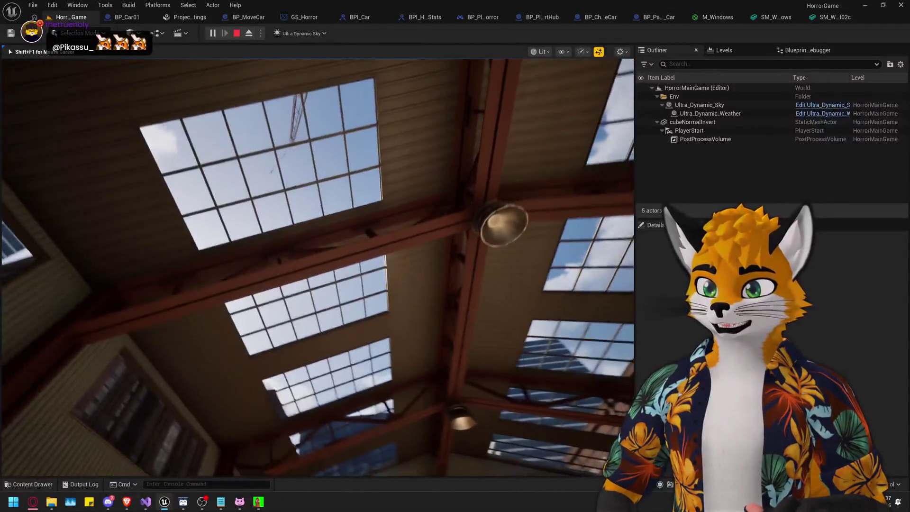
key(shift+F1)
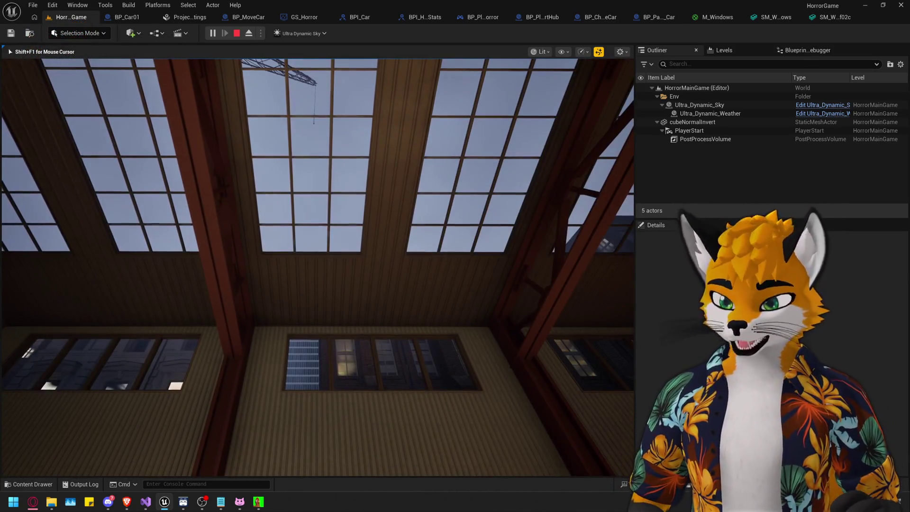
Stop the play test, then shrink the roof collision box and slide it along and up the roof.
key(Escape)
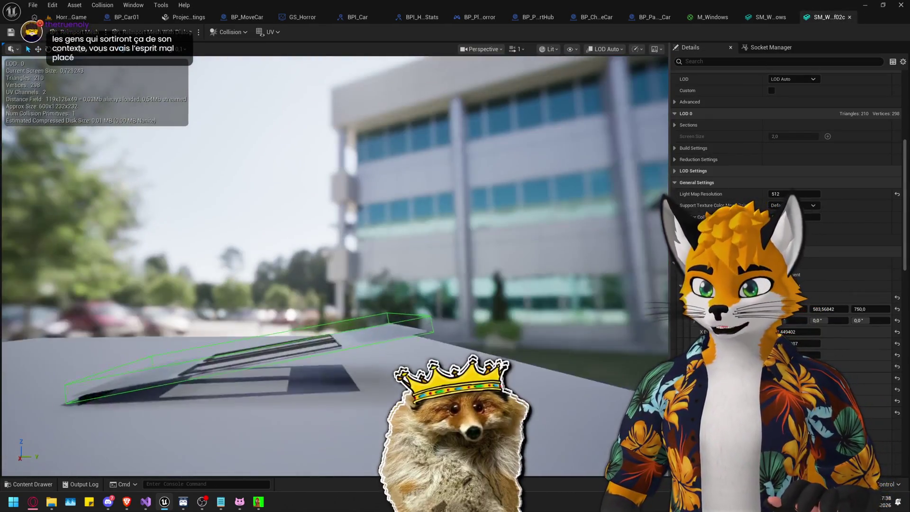
mouse_move(450, 187)
mouse_down()
mouse_move(418, 208)
mouse_move(451, 188)
mouse_up()
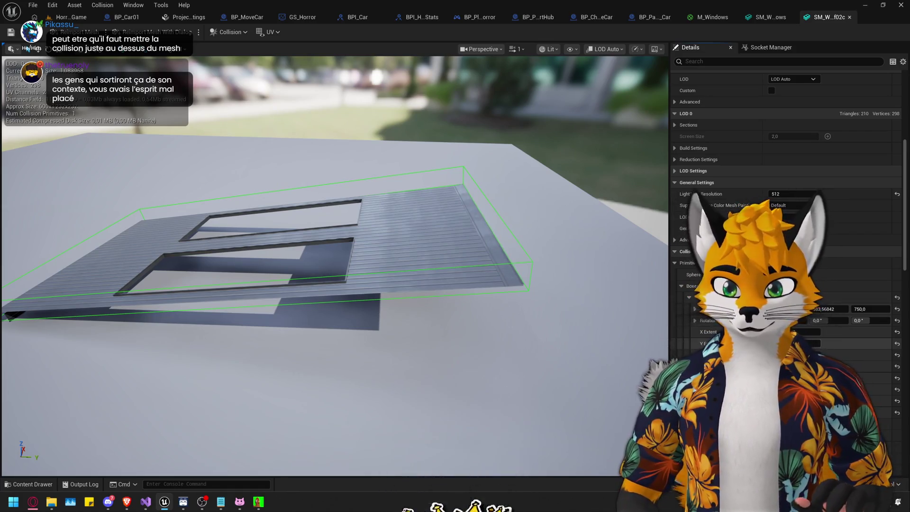
drag(806, 343, 787, 343)
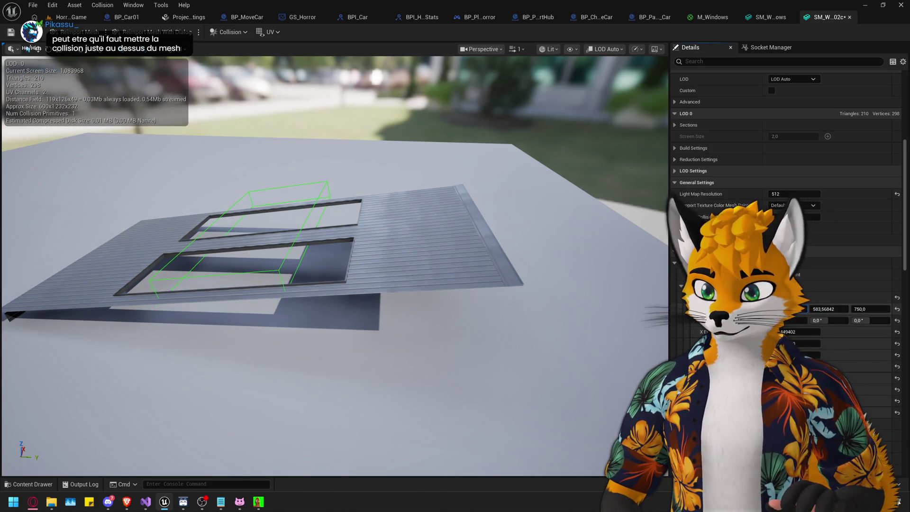
drag(827, 309, 848, 309)
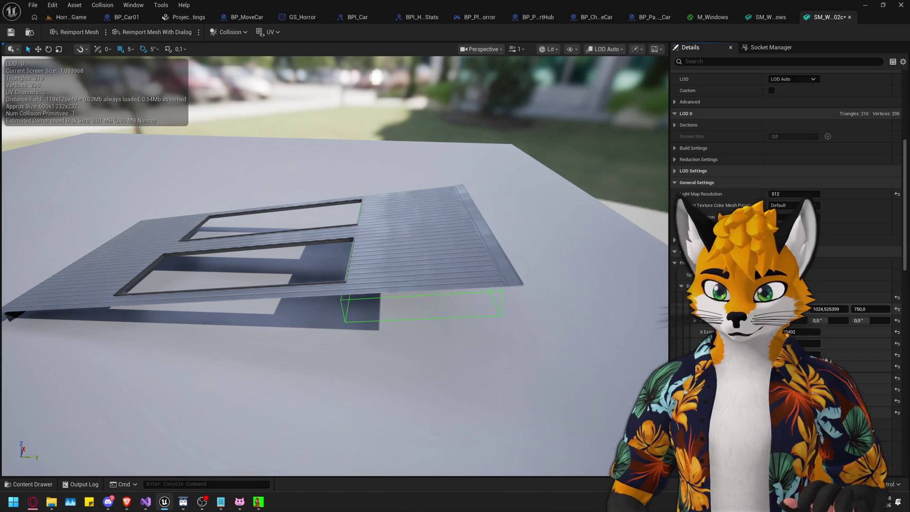
drag(852, 309, 861, 308)
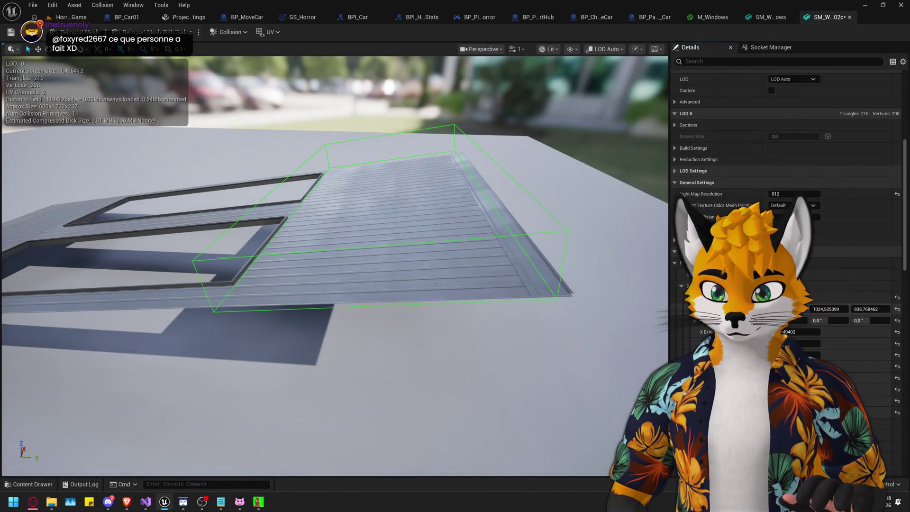
Reselect the collision box with the move and scale gizmos, checking its fit over the solid end panel.
click(38, 49)
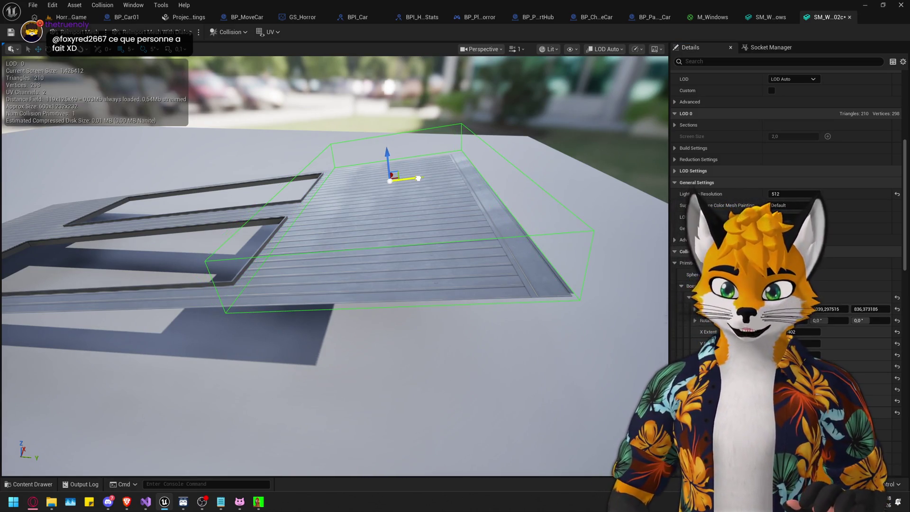
mouse_move(418, 179)
mouse_down()
mouse_move(417, 143)
mouse_move(429, 232)
mouse_move(406, 183)
mouse_move(477, 143)
mouse_move(441, 156)
mouse_move(353, 252)
mouse_move(360, 237)
mouse_up()
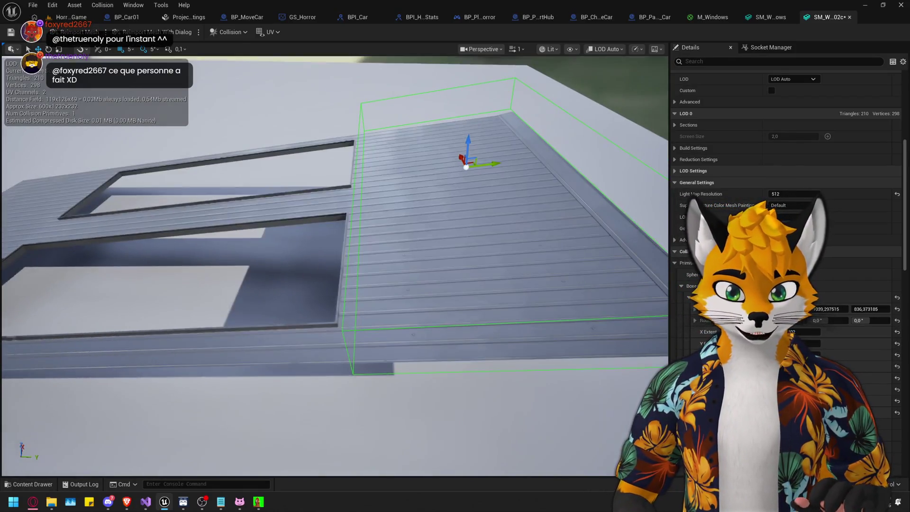
click(58, 49)
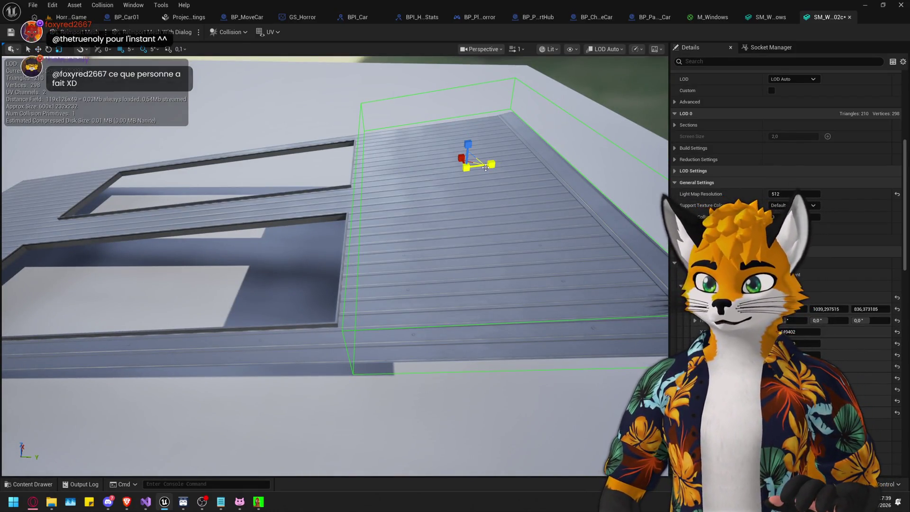
mouse_move(492, 166)
mouse_down()
mouse_move(474, 94)
mouse_move(450, 180)
mouse_up()
drag(158, 120, 158, 120)
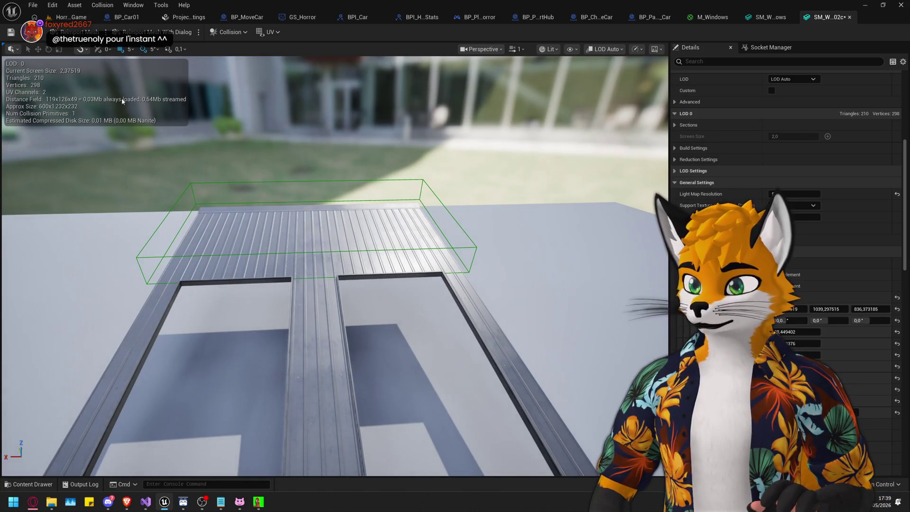
click(689, 298)
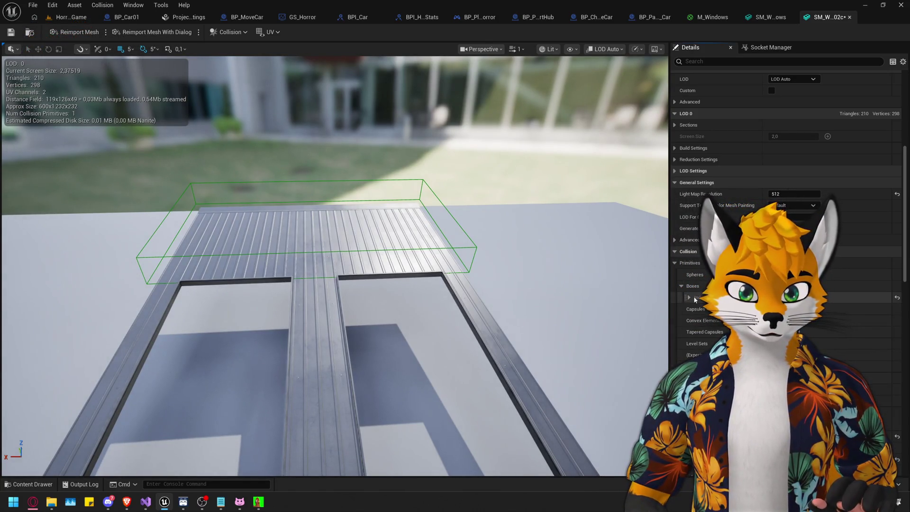
drag(332, 237, 386, 232)
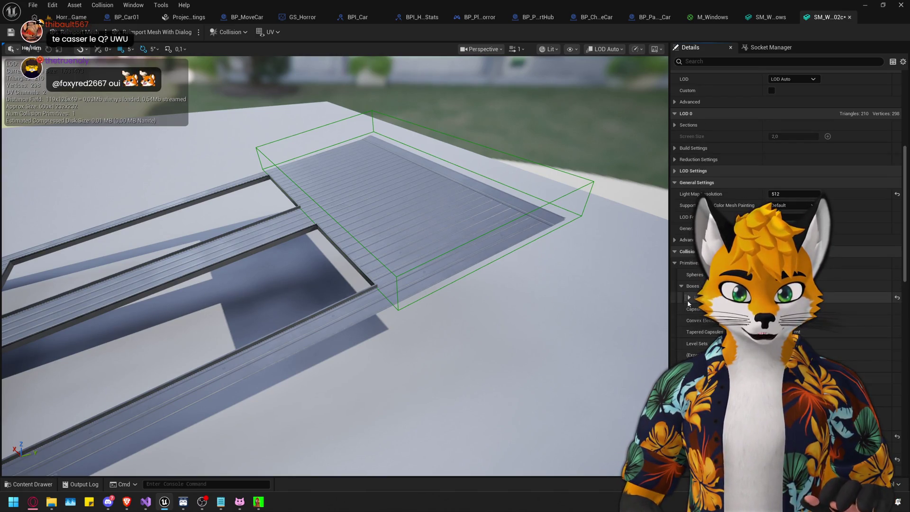
click(229, 33)
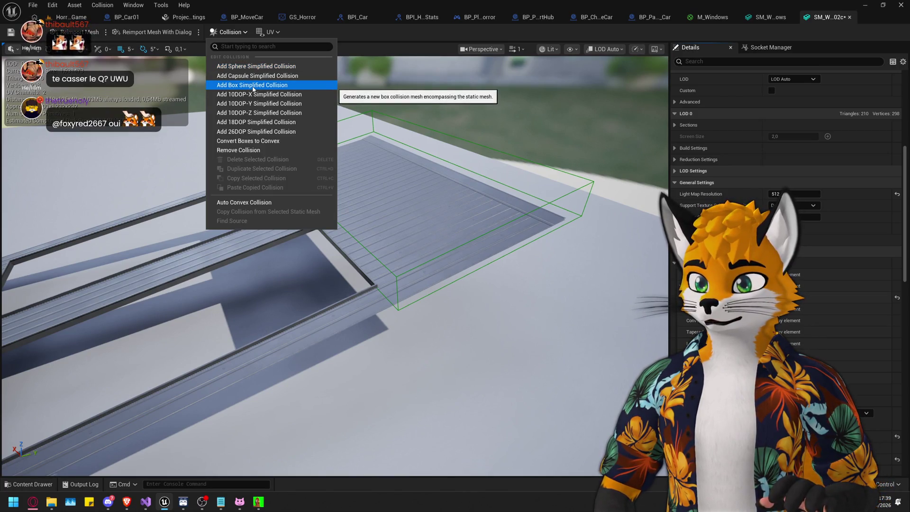
Add a second box simplified collision to the roof mesh and narrow it toward the roof's middle.
click(253, 85)
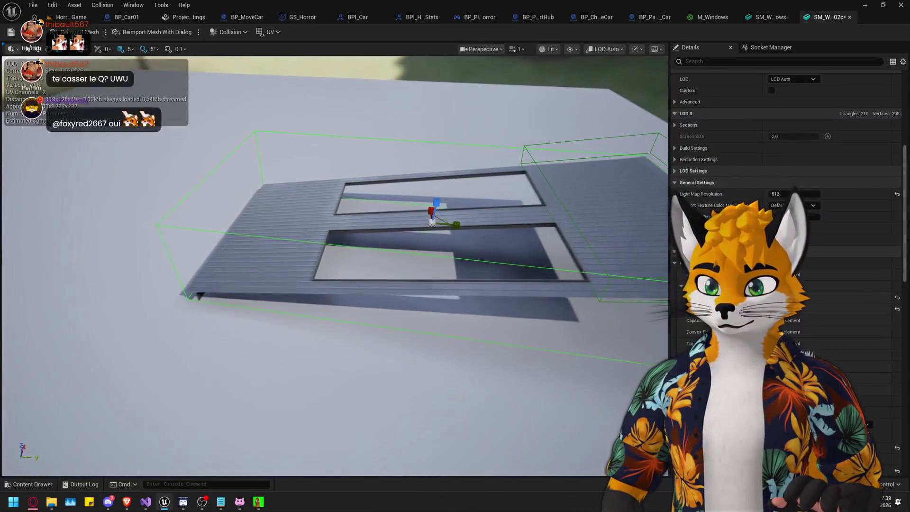
drag(453, 224, 453, 225)
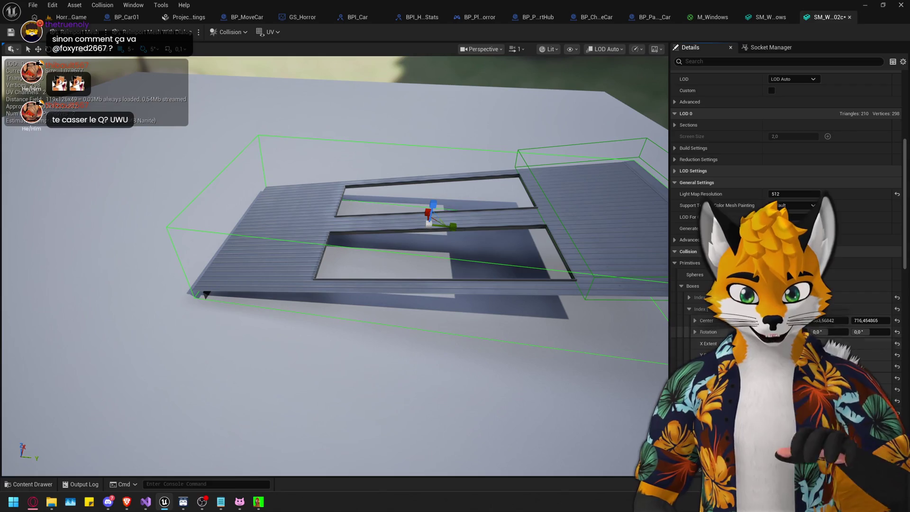
mouse_move(454, 225)
mouse_down()
mouse_move(459, 253)
mouse_move(454, 224)
mouse_move(470, 228)
mouse_up()
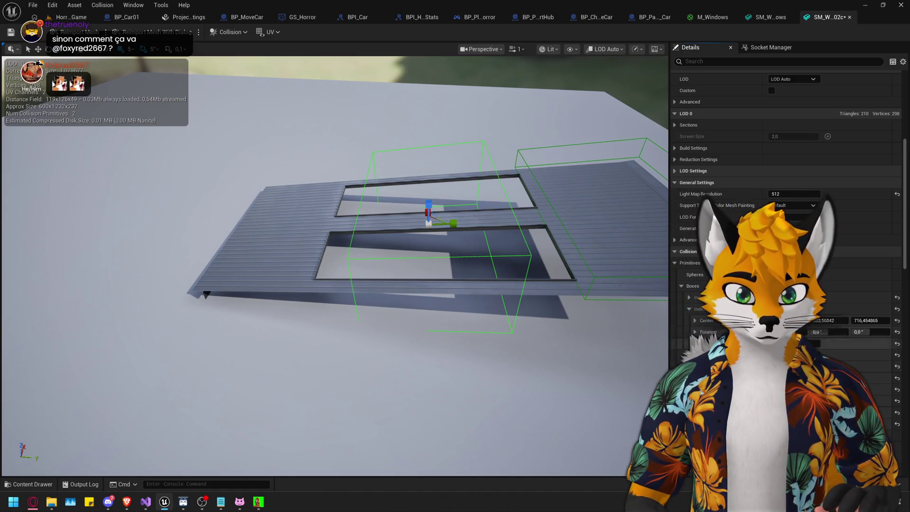
click(690, 298)
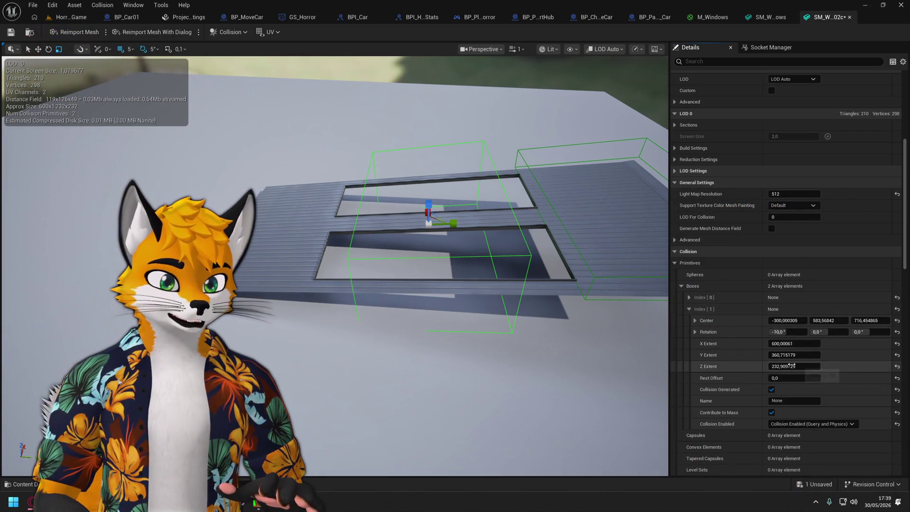
Tilt the second collision box to -10° and recentre it at Y 145.32, Z 639.10 with Z extent 62.86702.
click(689, 298)
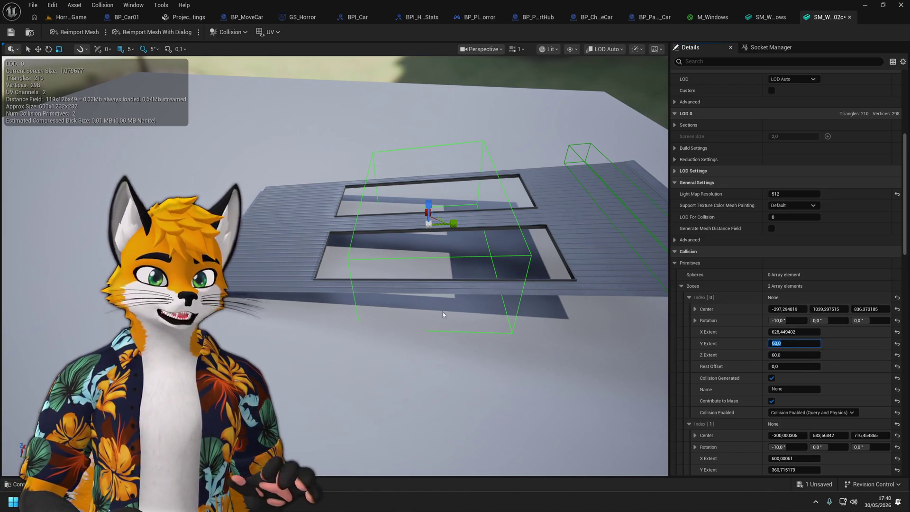
drag(442, 311, 583, 356)
scroll(742, 413, down, 2)
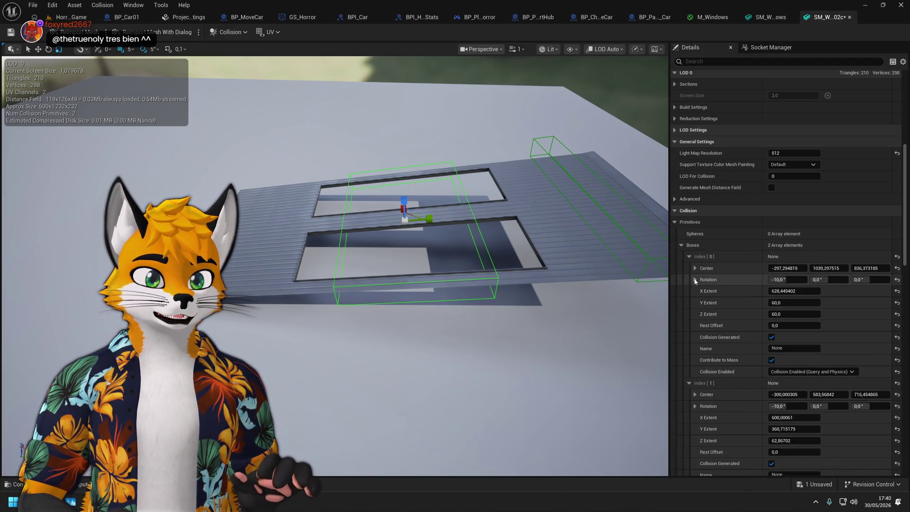
click(689, 256)
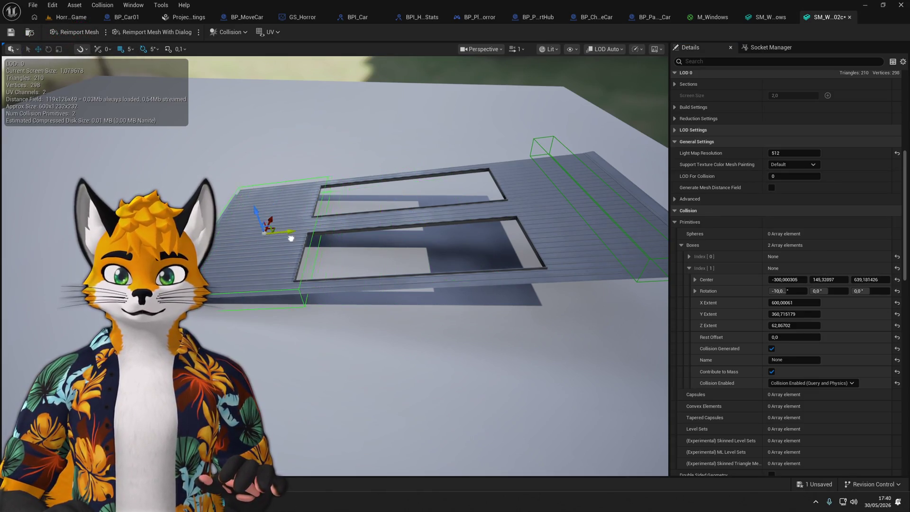
Move the second collision box to centre Y 112.894608, Z 679.156871 over the roof's lower panel.
mouse_move(282, 240)
mouse_down()
mouse_move(304, 204)
mouse_move(378, 251)
mouse_move(363, 257)
mouse_move(445, 293)
mouse_move(457, 218)
mouse_up()
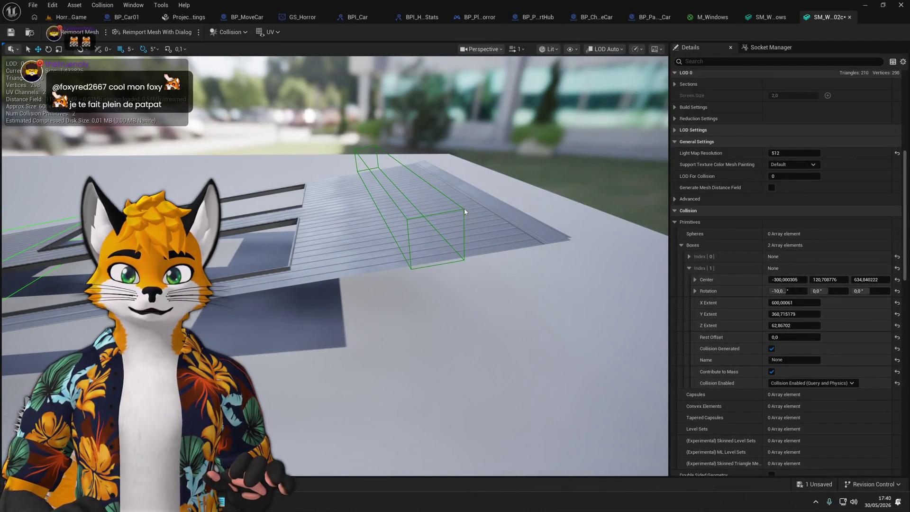
click(464, 210)
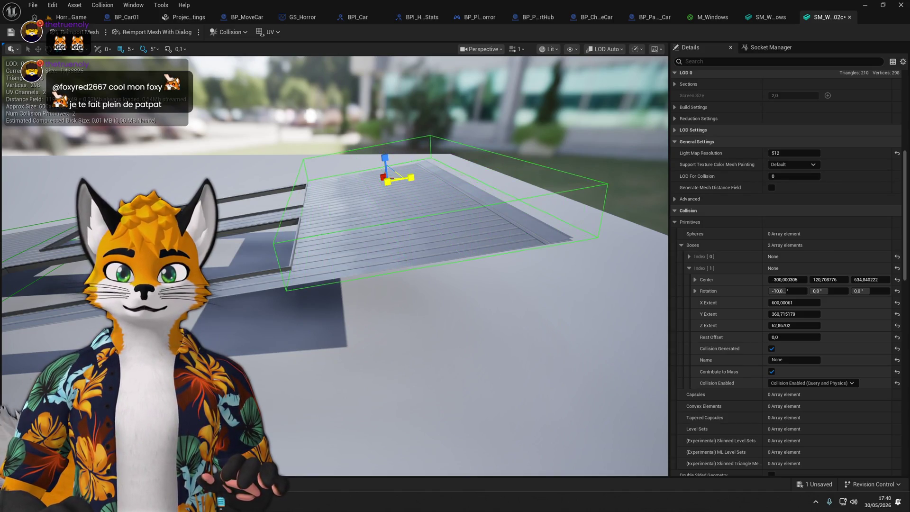
drag(411, 183, 384, 173)
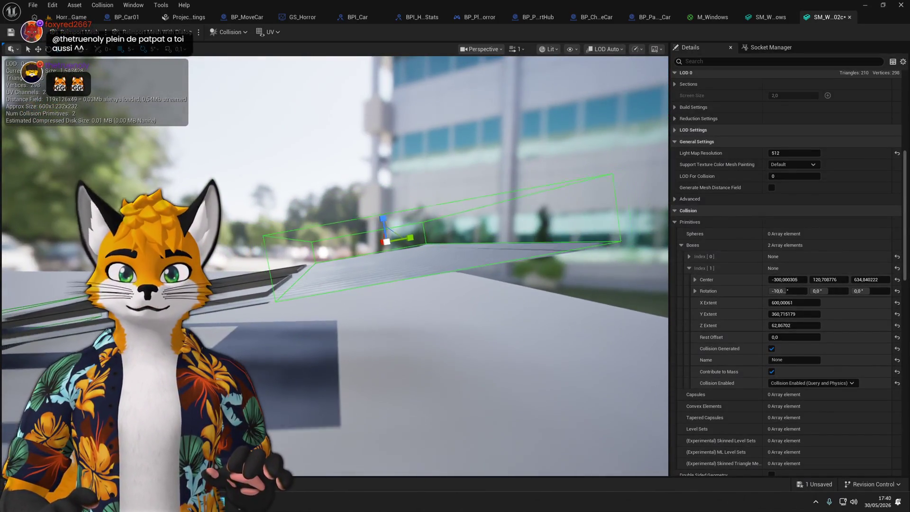
drag(381, 230, 381, 230)
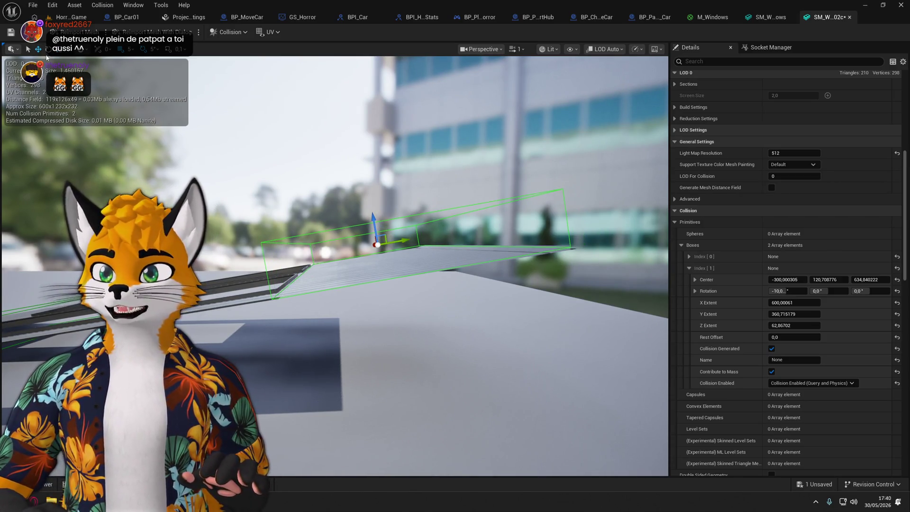
key(r)
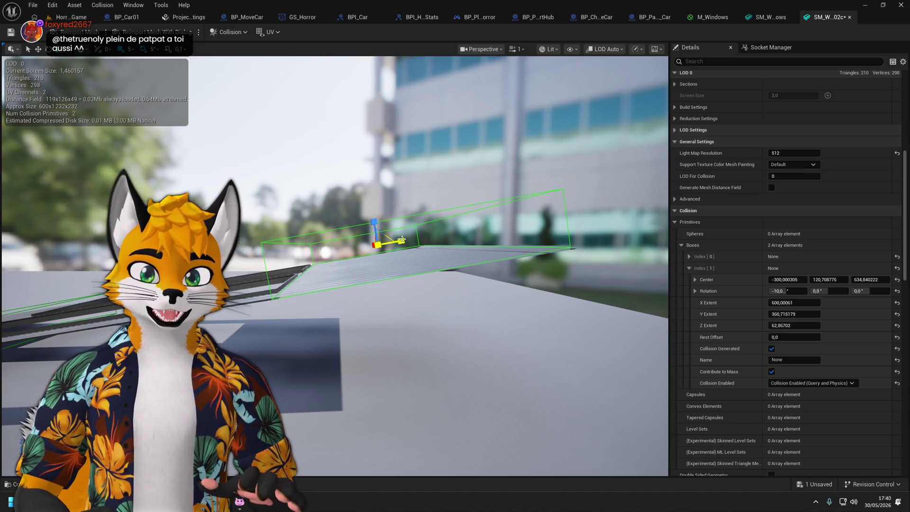
drag(403, 239, 384, 195)
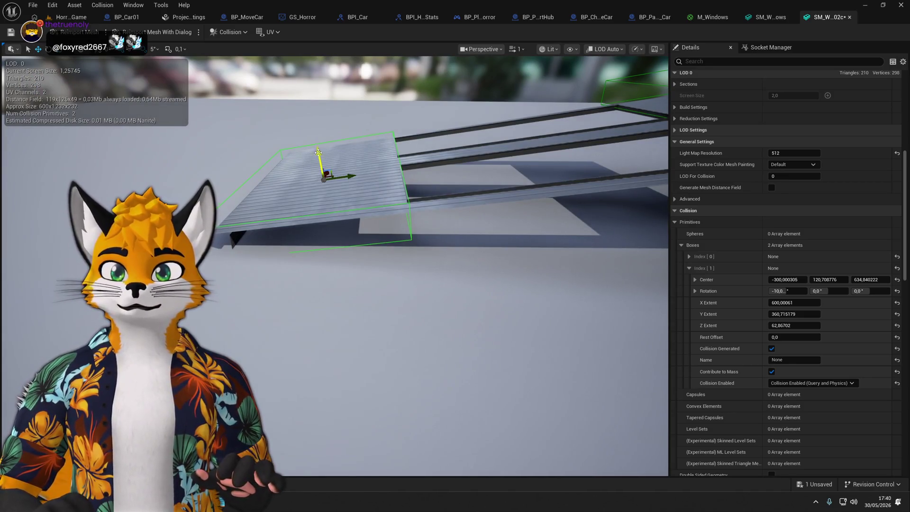
drag(330, 157, 330, 156)
drag(363, 229, 363, 230)
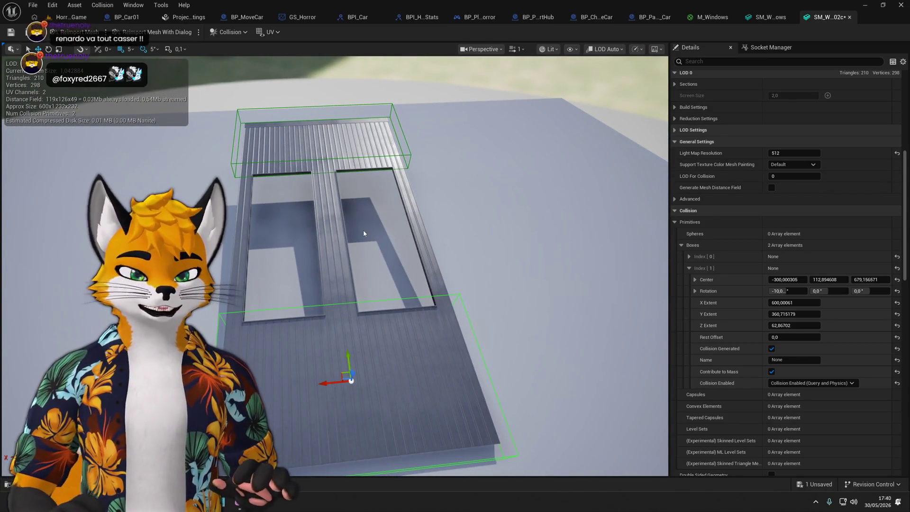
Add a third box collision to the roof mesh and set its roll rotation to -10°.
click(217, 31)
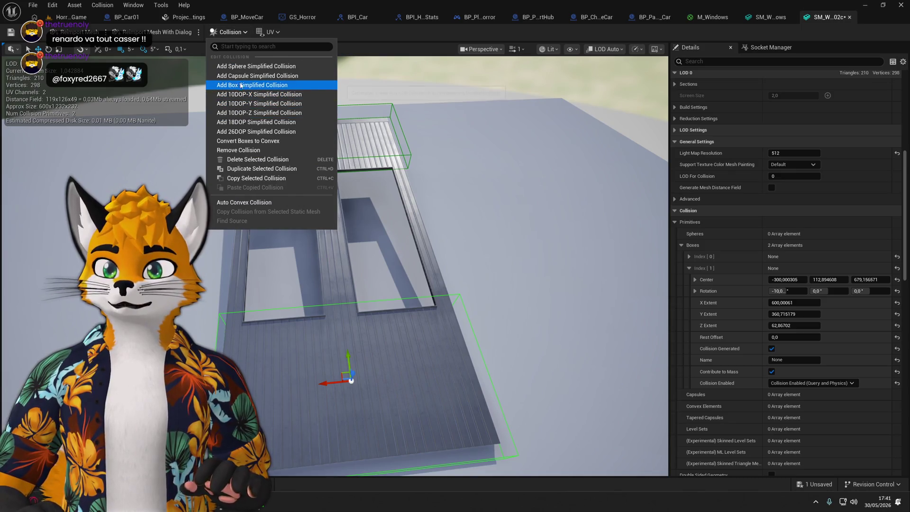
click(251, 83)
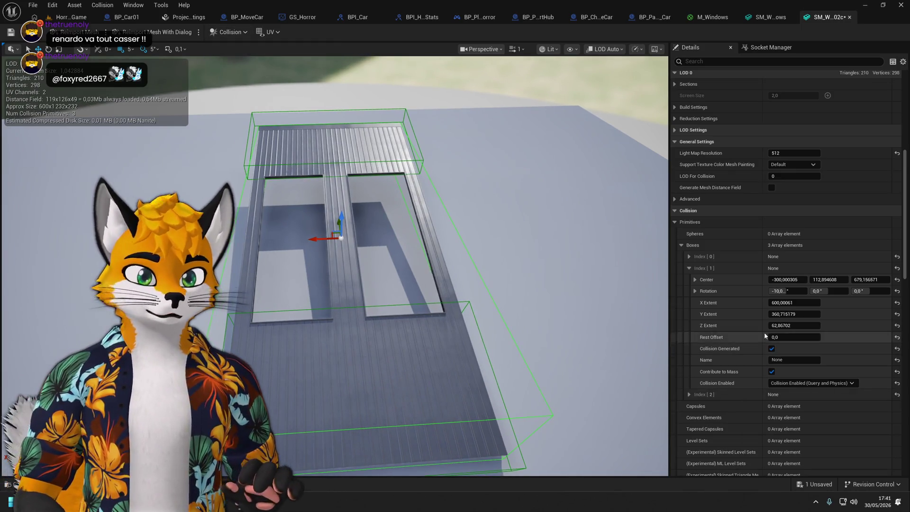
click(689, 268)
click(690, 280)
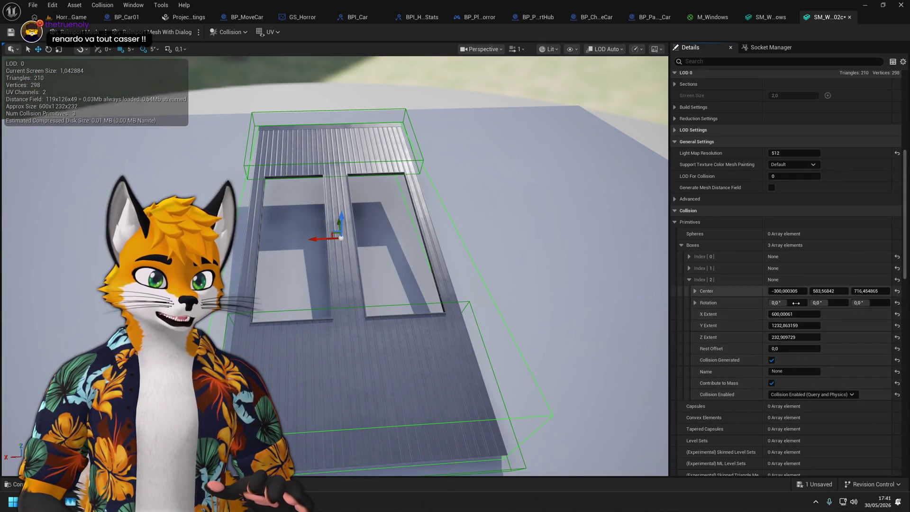
click(787, 302)
text(-)
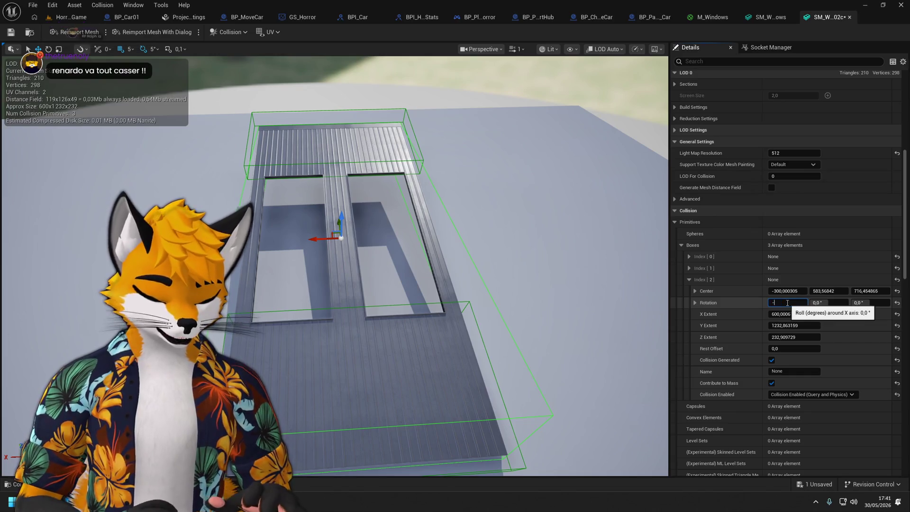
text(10)
key(Return)
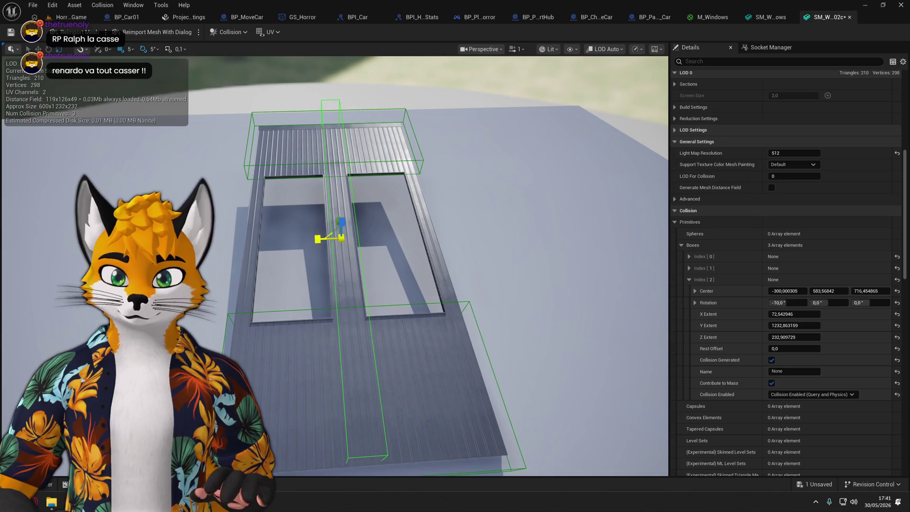
Raise the new tilted box slightly so it sits on the roof strip.
drag(366, 183, 367, 184)
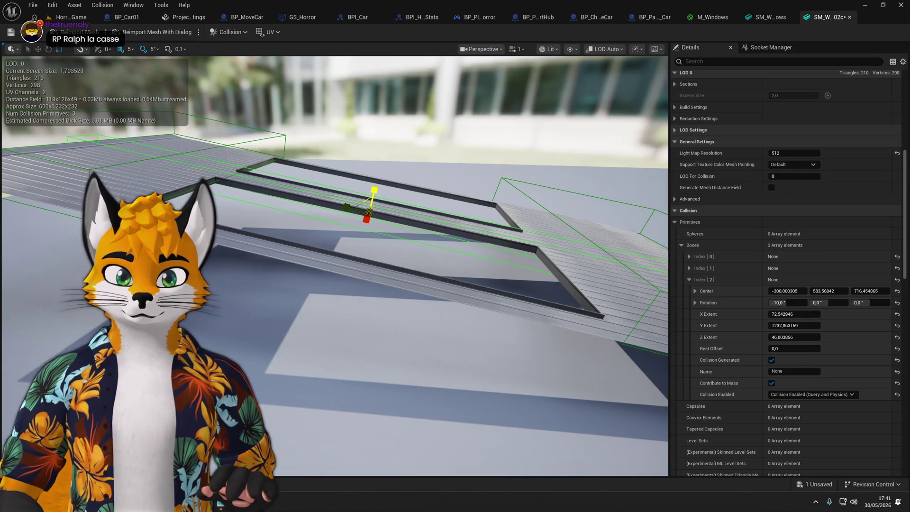
drag(334, 237, 324, 235)
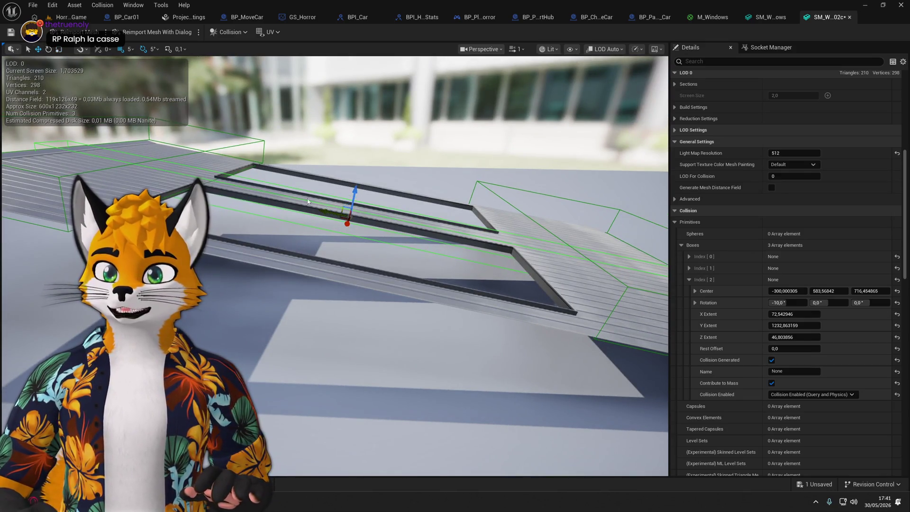
drag(360, 190, 378, 210)
drag(118, 156, 119, 156)
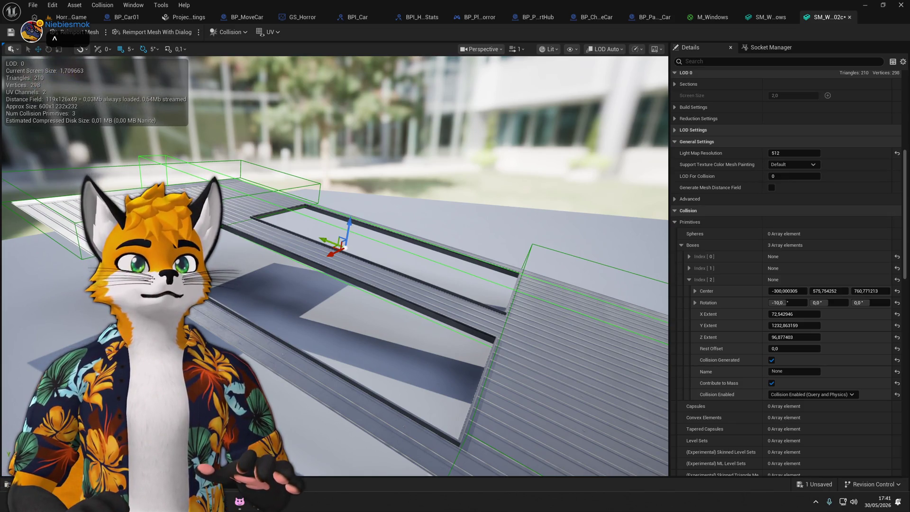
mouse_move(325, 243)
mouse_down()
mouse_move(386, 240)
mouse_move(336, 245)
mouse_up()
Duplicate the strip box, delete the extra copy, and make the remaining box thinner and reposition it.
key(ctrl+d)
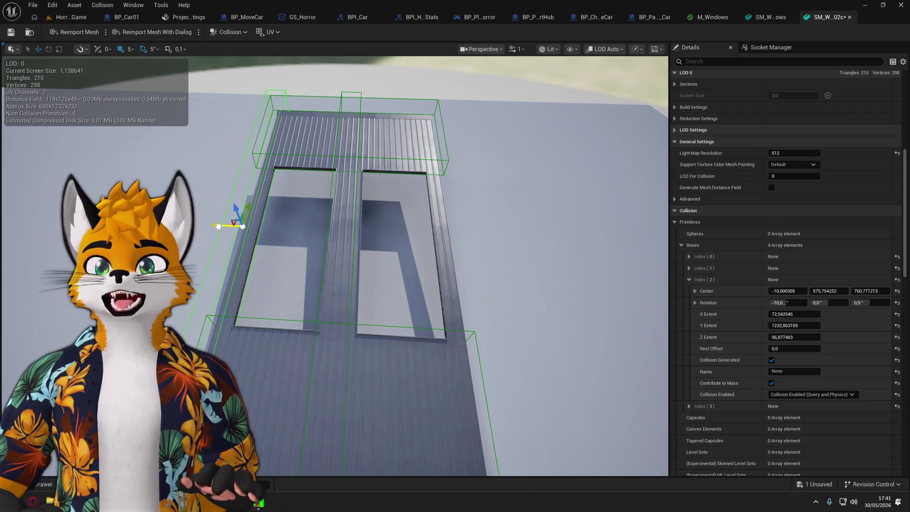
scroll(252, 230, up, 5)
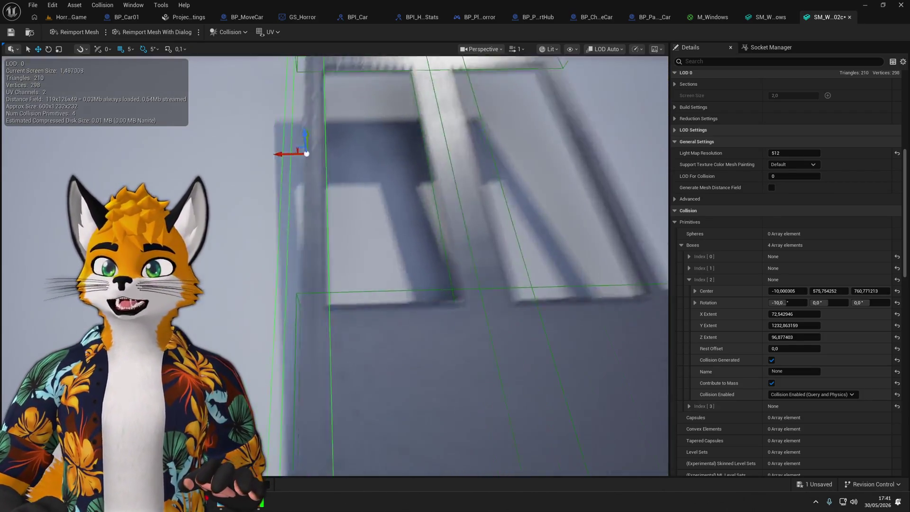
drag(251, 231, 285, 231)
scroll(334, 265, up, 5)
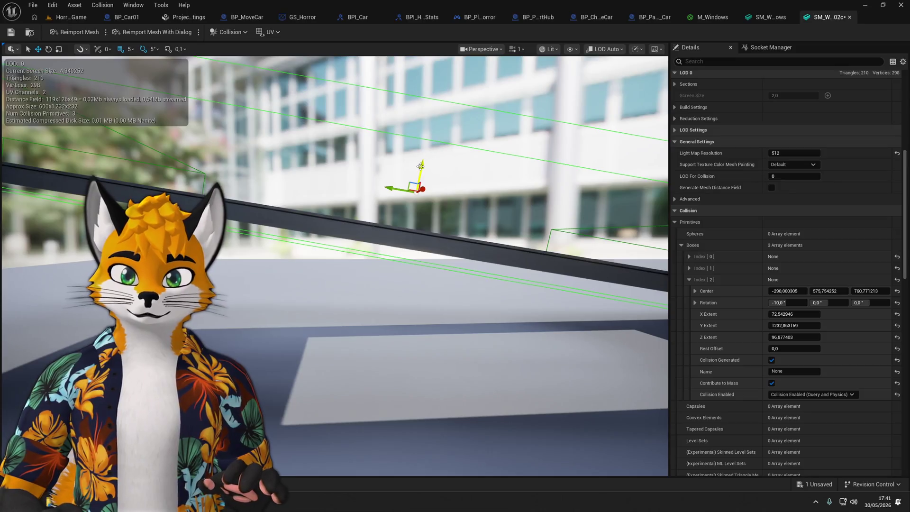
key(Delete)
drag(424, 157, 369, 185)
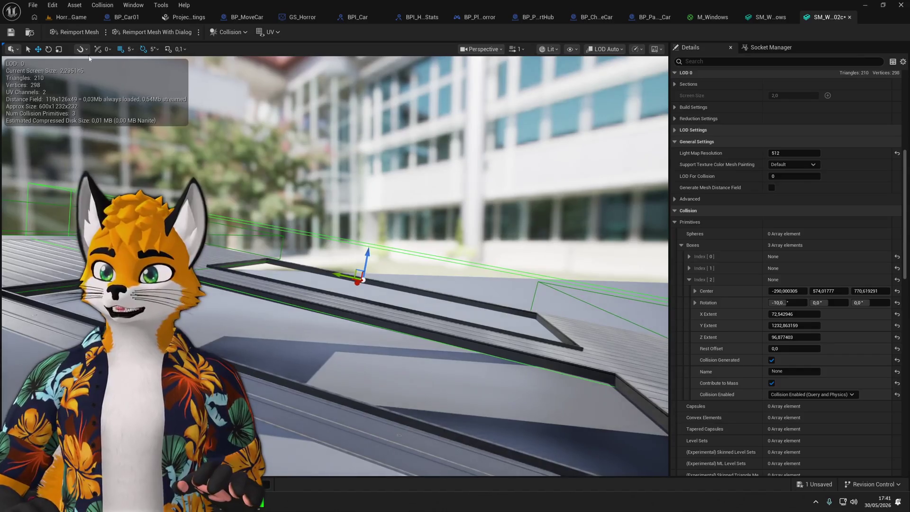
drag(367, 259, 367, 268)
click(77, 114)
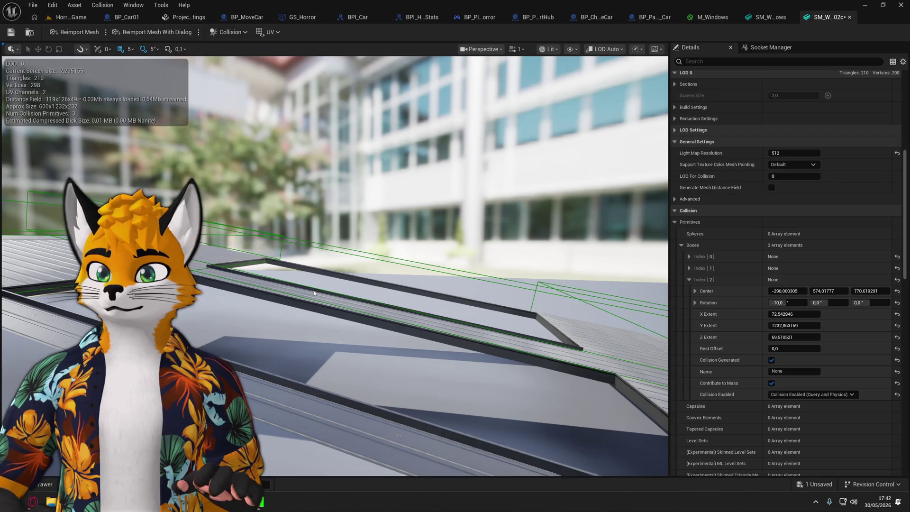
click(344, 256)
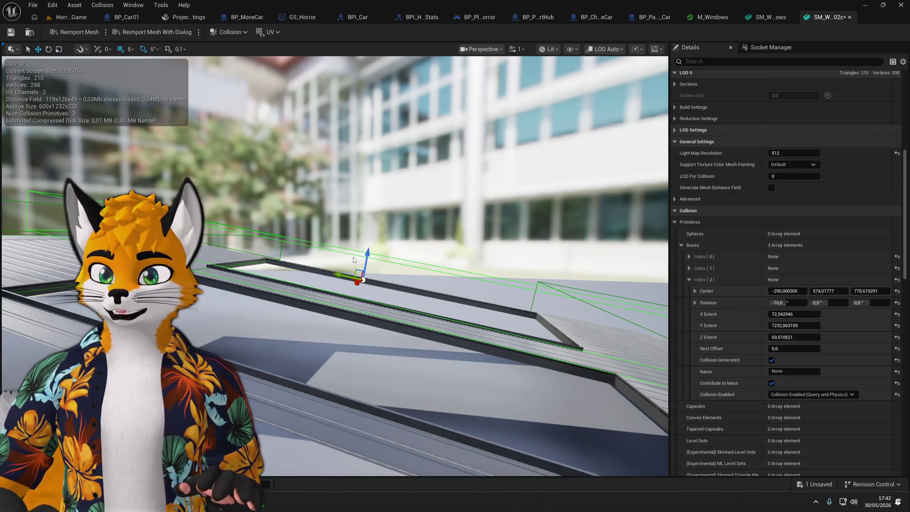
drag(371, 258, 368, 261)
click(59, 49)
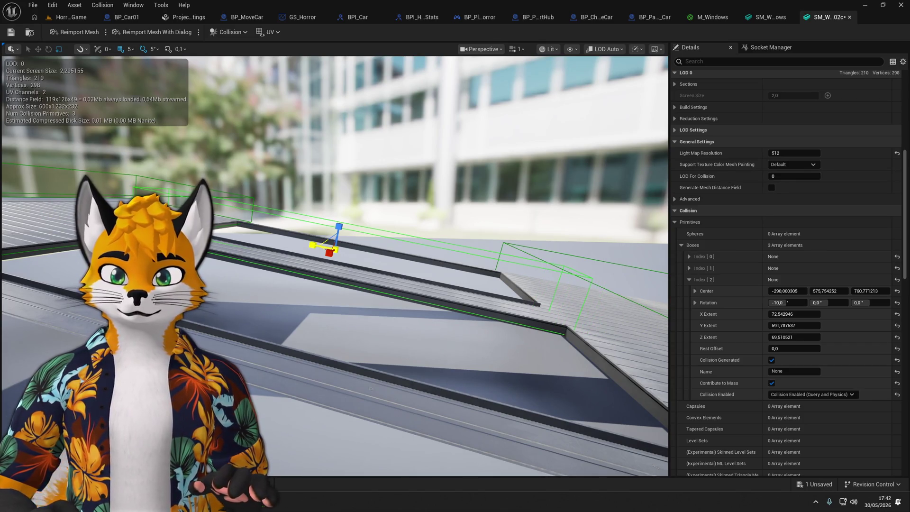
Narrow the strip box's width, then select a collision box and duplicate it.
mouse_move(312, 251)
mouse_down()
mouse_move(308, 313)
mouse_move(308, 299)
mouse_up()
drag(58, 76, 58, 76)
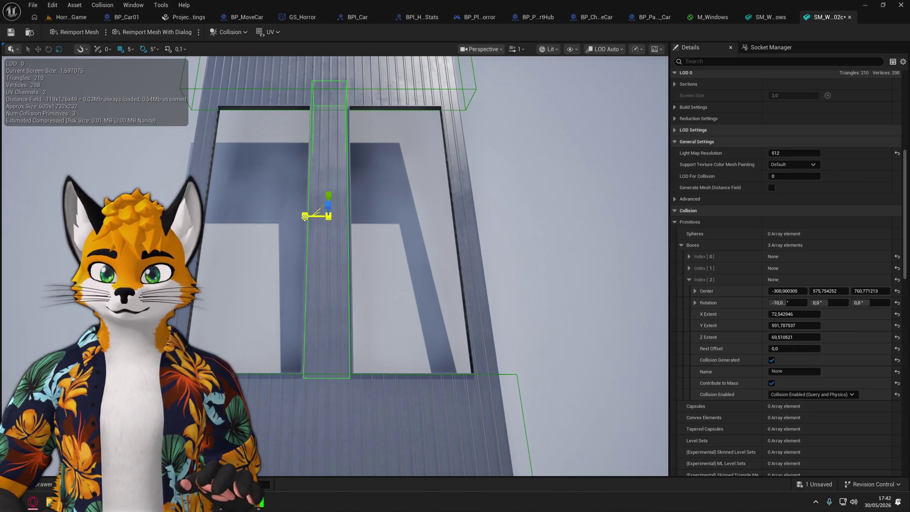
mouse_move(305, 216)
mouse_down()
mouse_move(324, 194)
mouse_move(327, 208)
mouse_move(308, 194)
mouse_move(287, 219)
mouse_move(376, 249)
mouse_up()
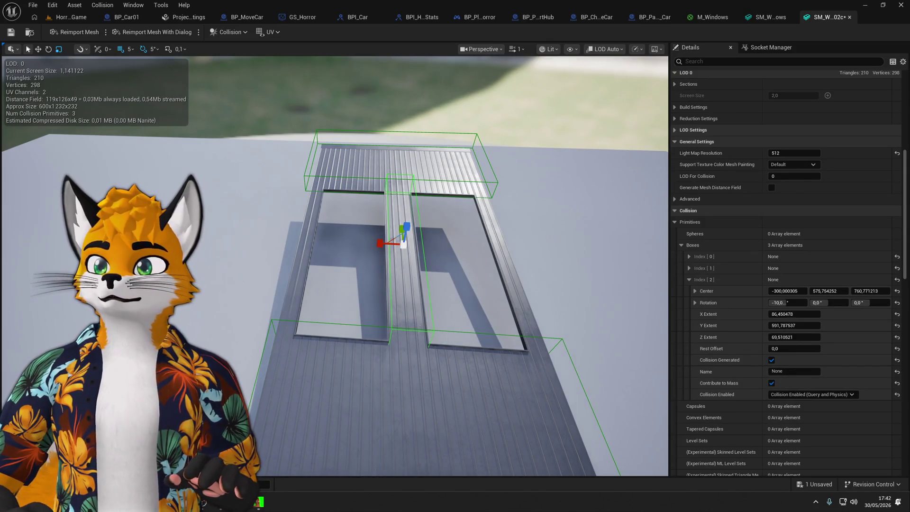
scroll(361, 242, up, 2)
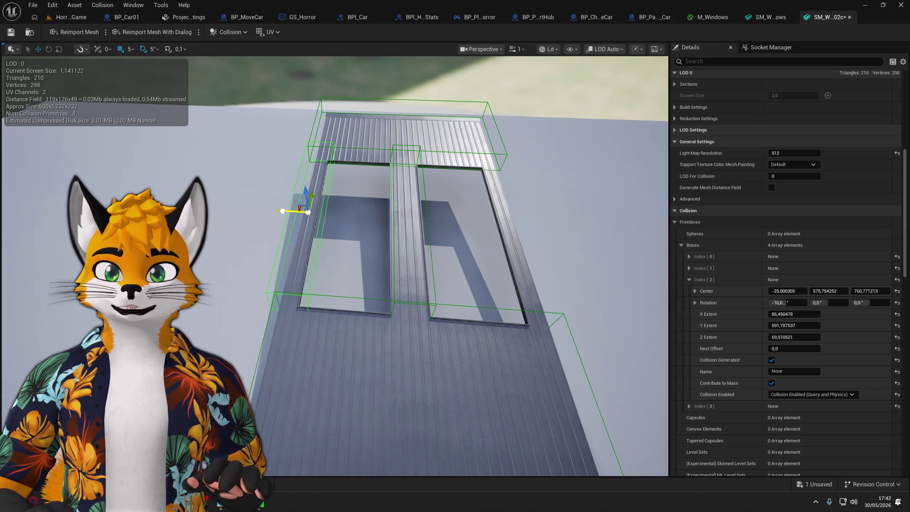
drag(285, 211, 285, 210)
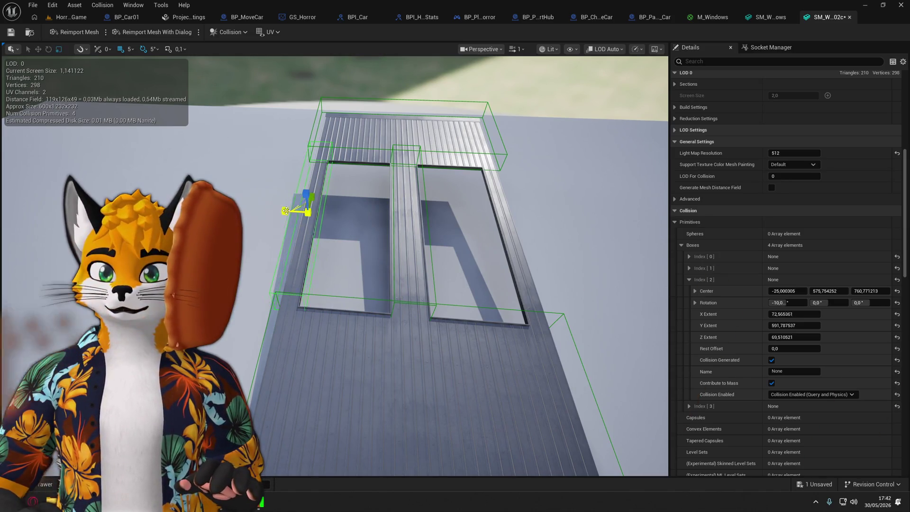
click(330, 240)
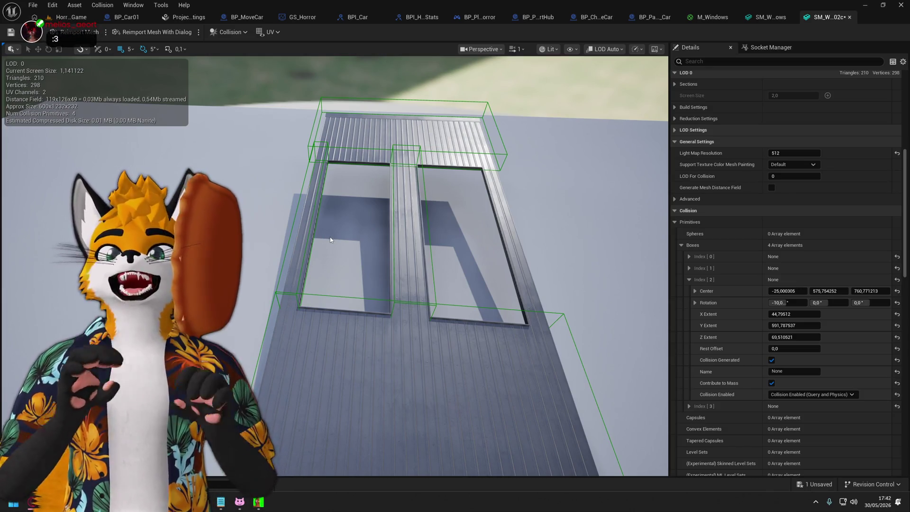
mouse_move(330, 240)
mouse_down()
mouse_move(303, 265)
mouse_move(352, 205)
mouse_move(323, 223)
mouse_up()
click(346, 204)
mouse_move(234, 228)
mouse_down()
mouse_move(223, 209)
mouse_move(234, 228)
mouse_move(261, 221)
mouse_move(211, 225)
mouse_move(443, 260)
mouse_move(391, 301)
mouse_up()
key(ctrl+d)
Save the roof mesh, then undo the last collision move in SM_Windows and save it.
key(ctrl+s)
click(768, 20)
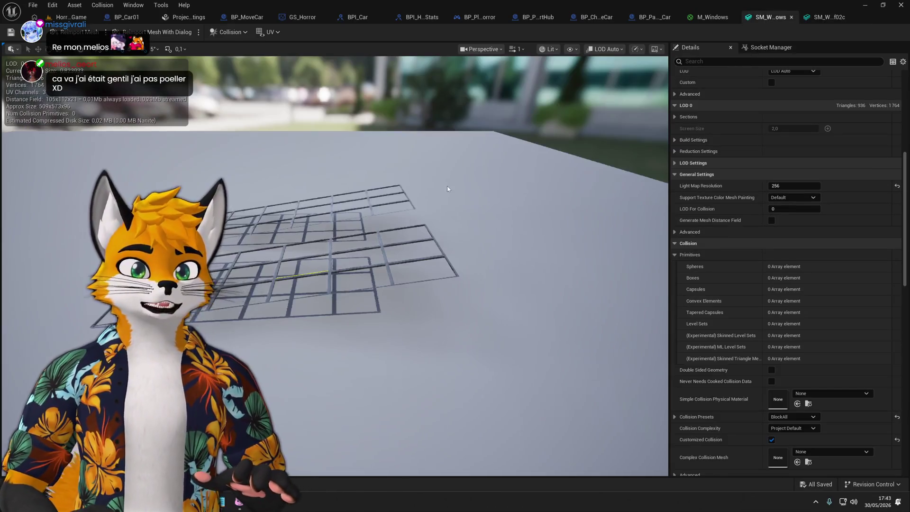
key(ctrl+z)
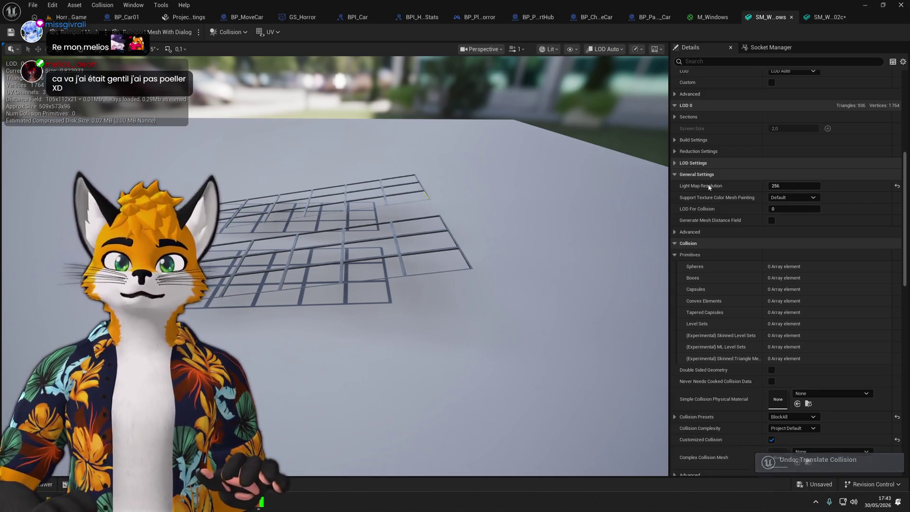
key(ctrl+s)
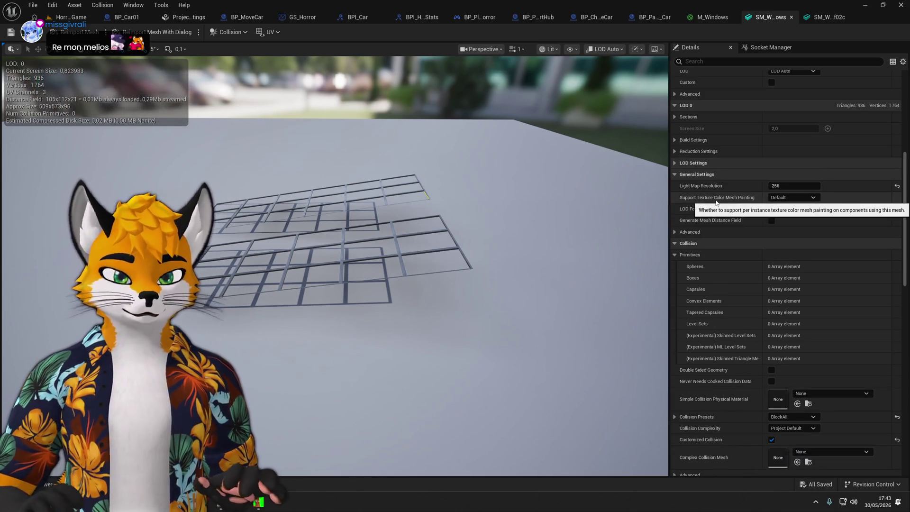
Give SM_Windows a box collision tilted -10° on X, flattened to Z extent about 10, and save it.
click(229, 32)
click(256, 87)
scroll(760, 391, down, 3)
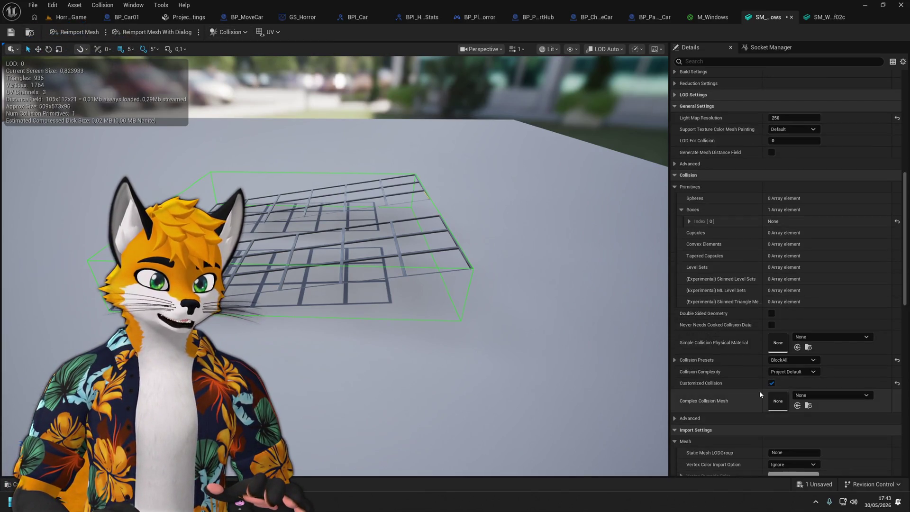
click(690, 220)
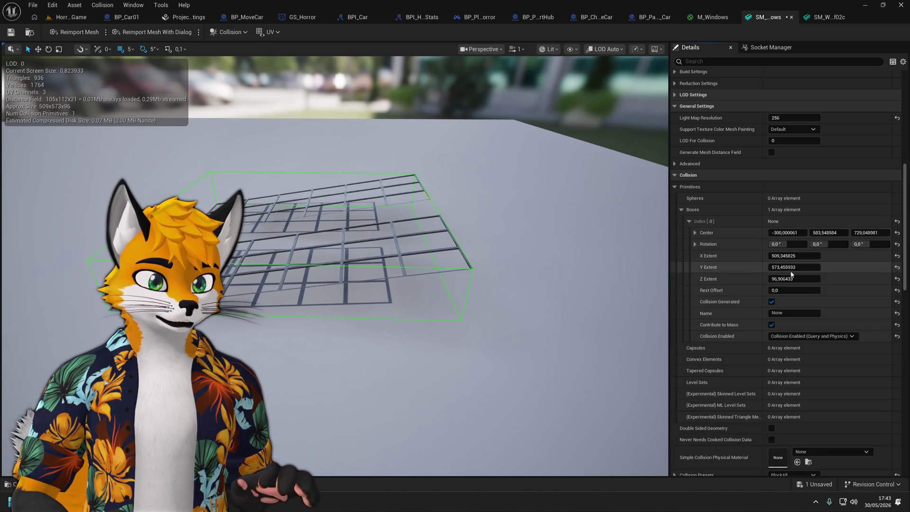
click(789, 245)
text(-10)
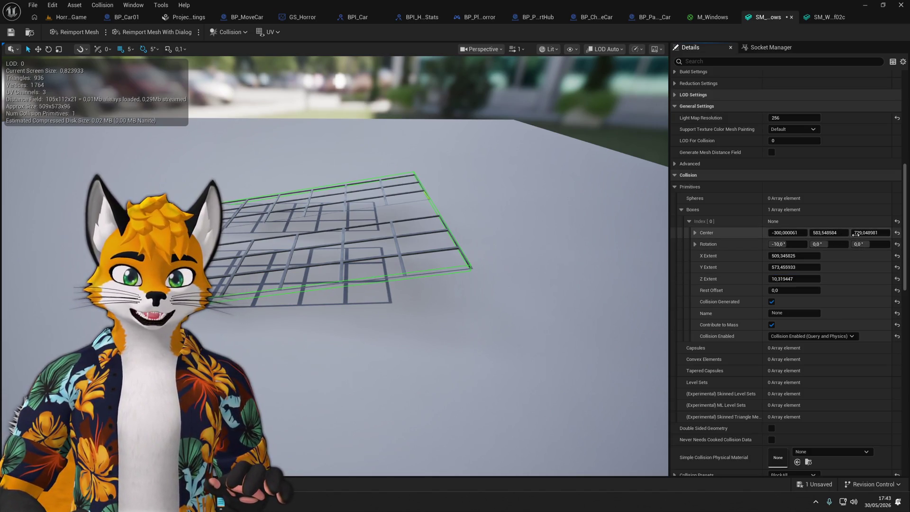
drag(871, 232, 867, 233)
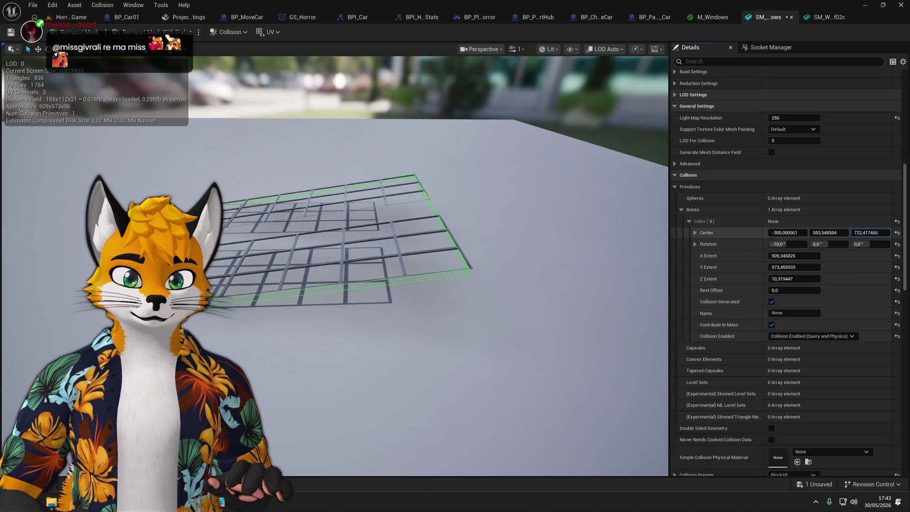
key(ctrl+s)
mouse_move(316, 235)
mouse_down()
mouse_move(351, 223)
mouse_move(316, 234)
mouse_move(346, 206)
mouse_up()
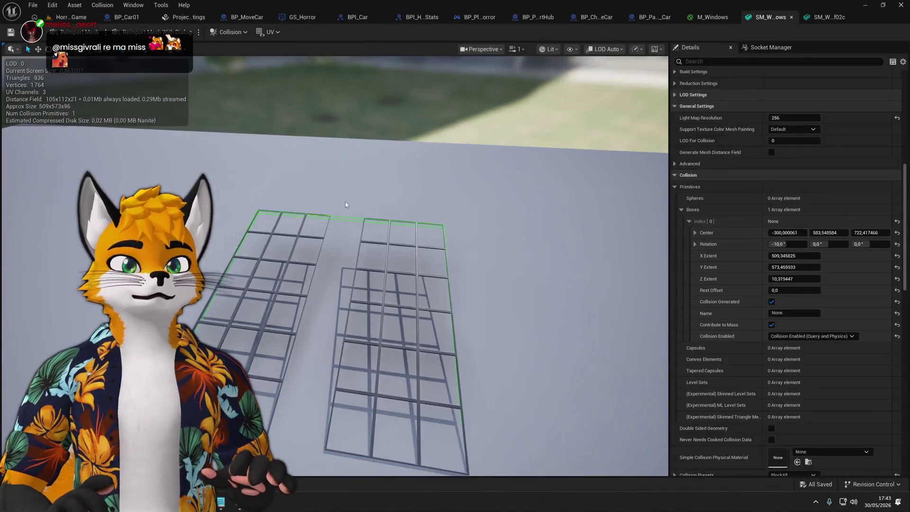
click(84, 18)
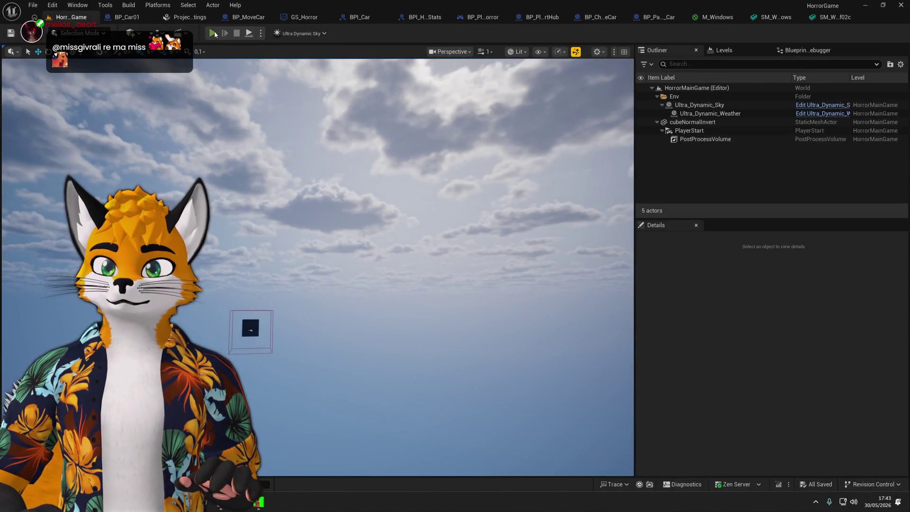
Play the warehouse level, take control of the player, eject to fly freely, then end the session.
click(214, 34)
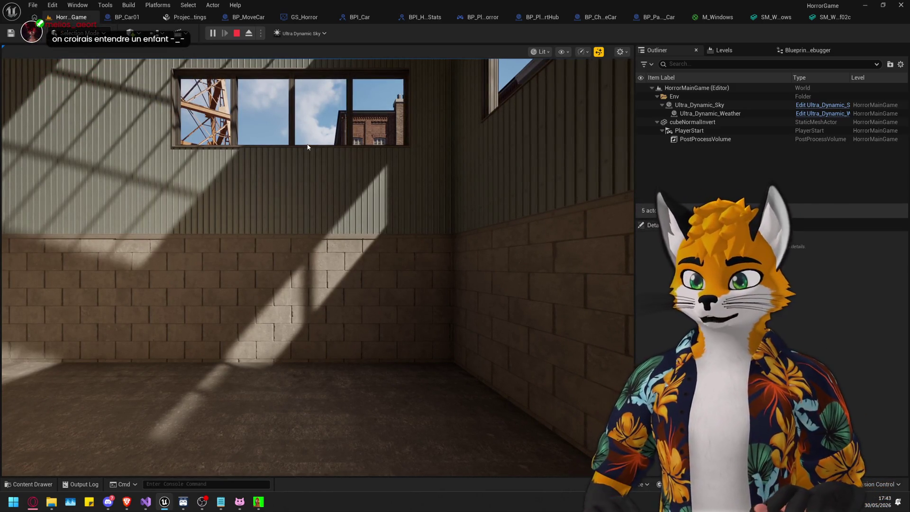
click(310, 147)
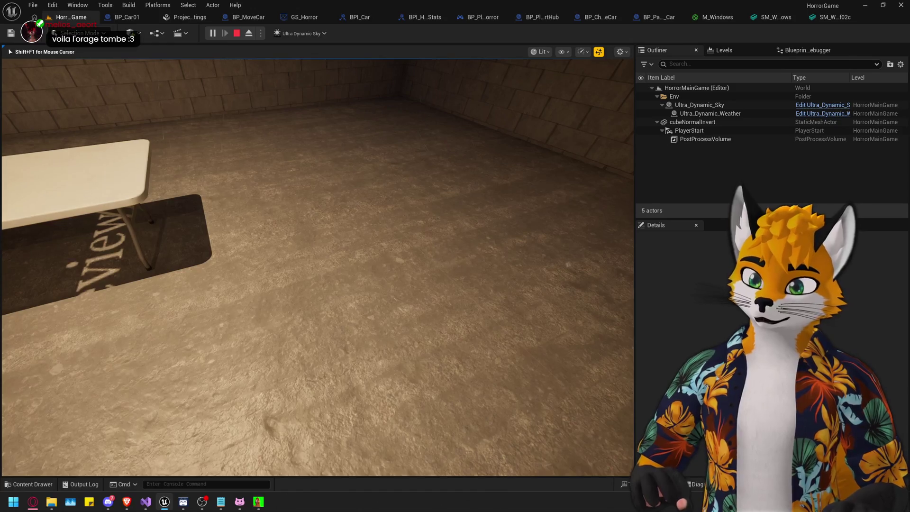
key(F8)
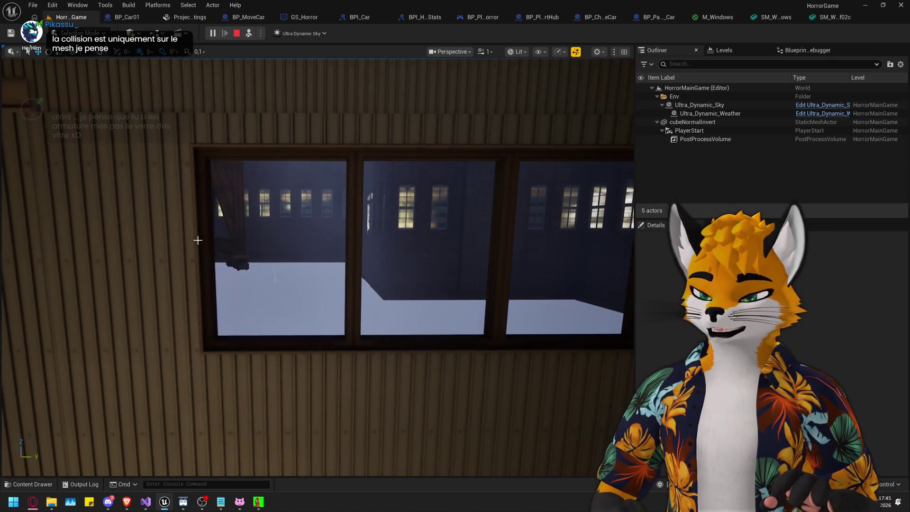
key(Escape)
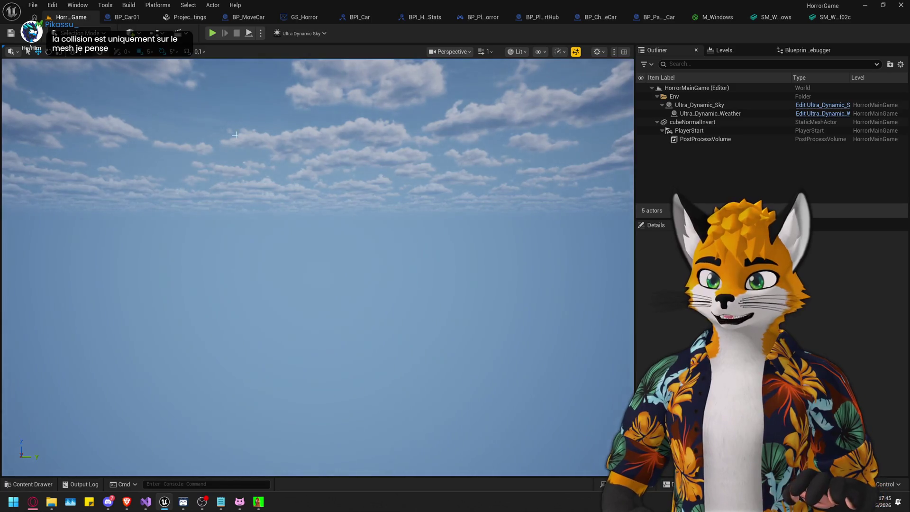
In a new play session, eject, select and frame the windowed wall, and locate its Wall03d mesh asset.
click(212, 34)
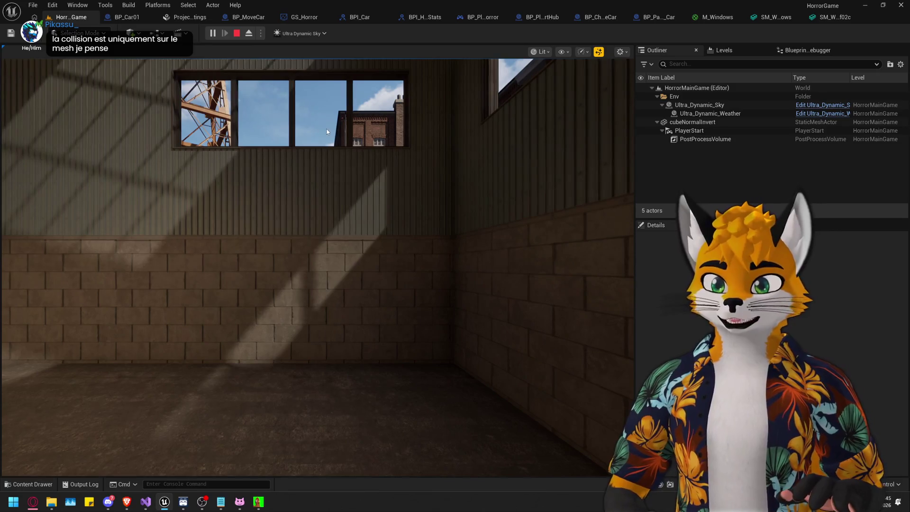
key(F8)
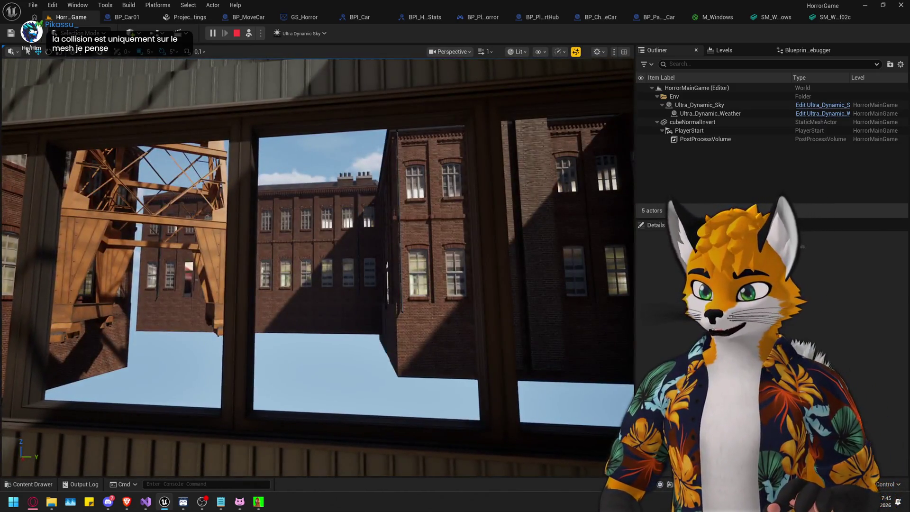
click(295, 226)
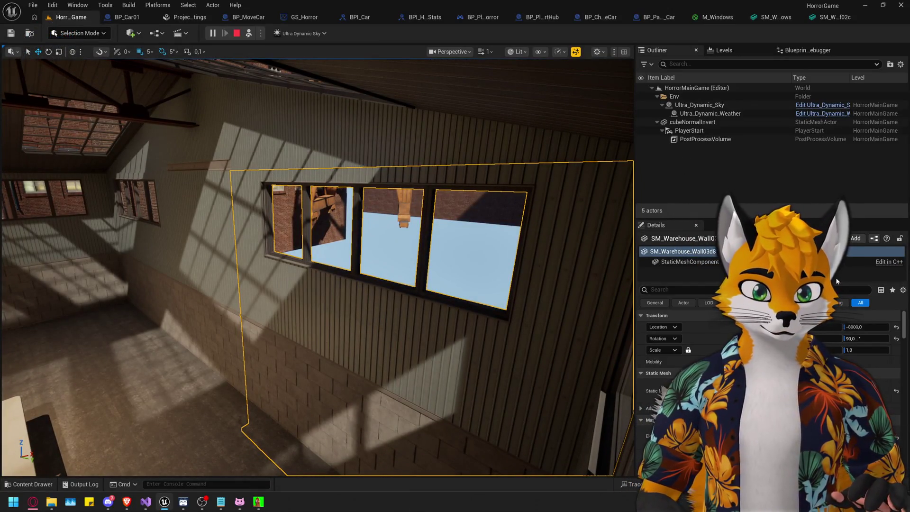
click(372, 246)
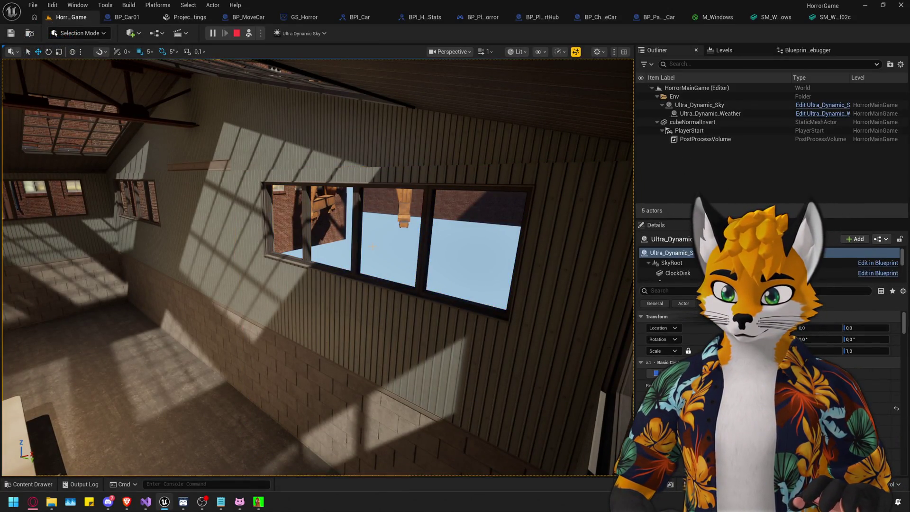
click(360, 241)
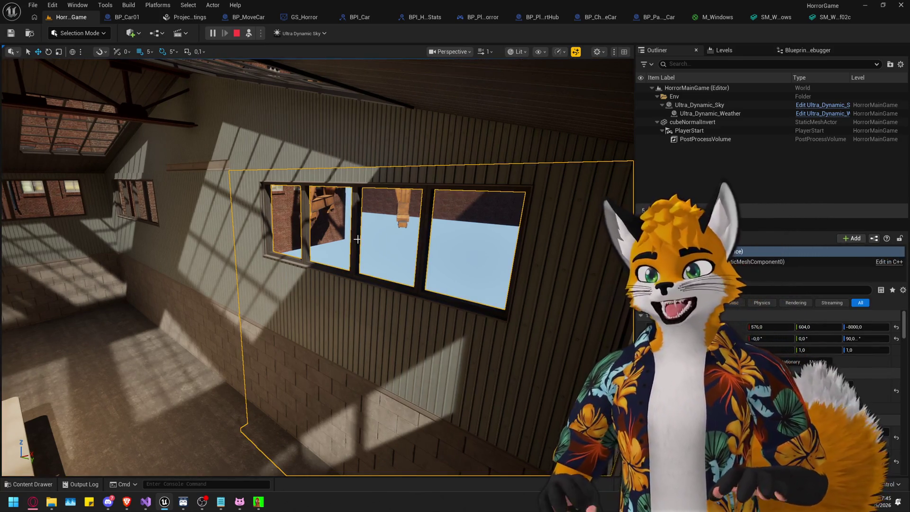
key(f)
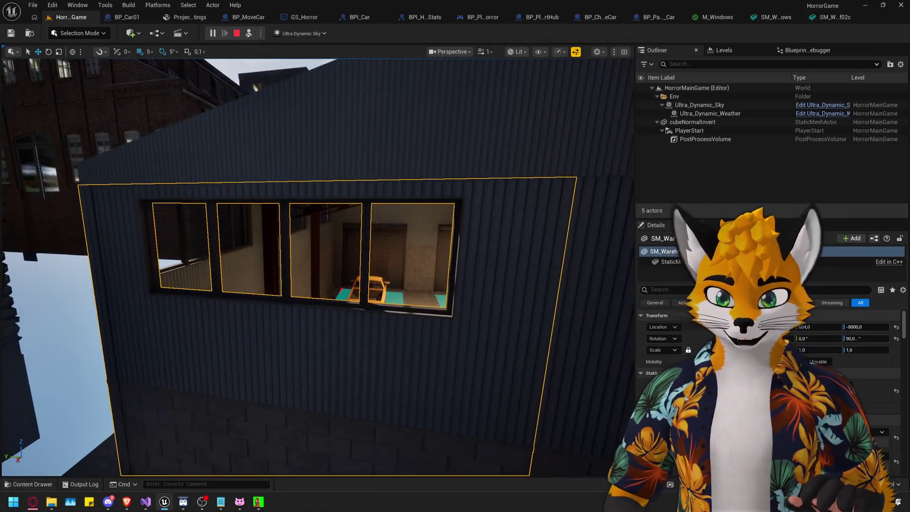
scroll(767, 356, down, 3)
key(ctrl+b)
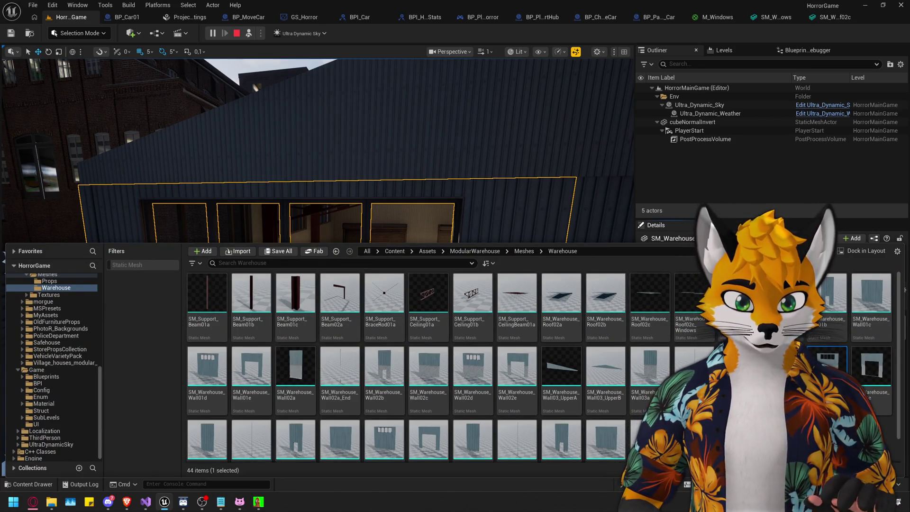
click(398, 235)
Switch the viewport to Lit Wireframe and fly around the windowed wall to inspect it.
key(f)
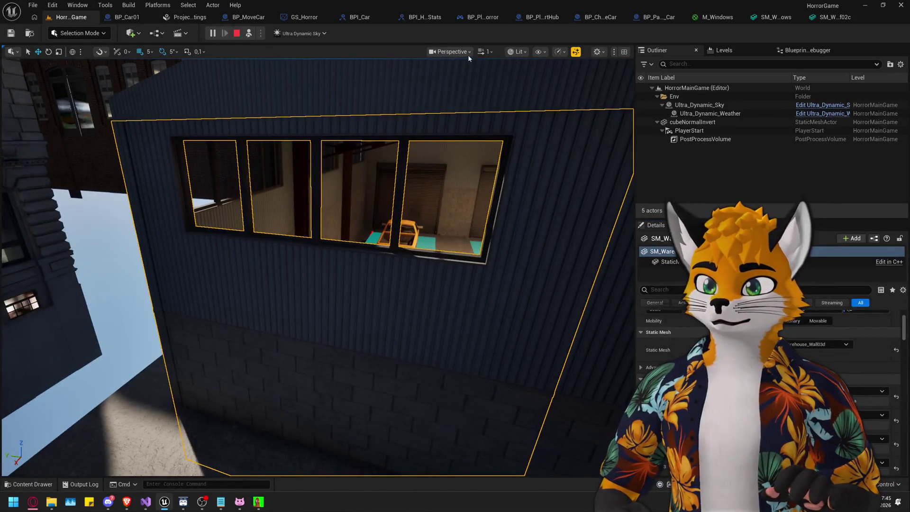
click(517, 52)
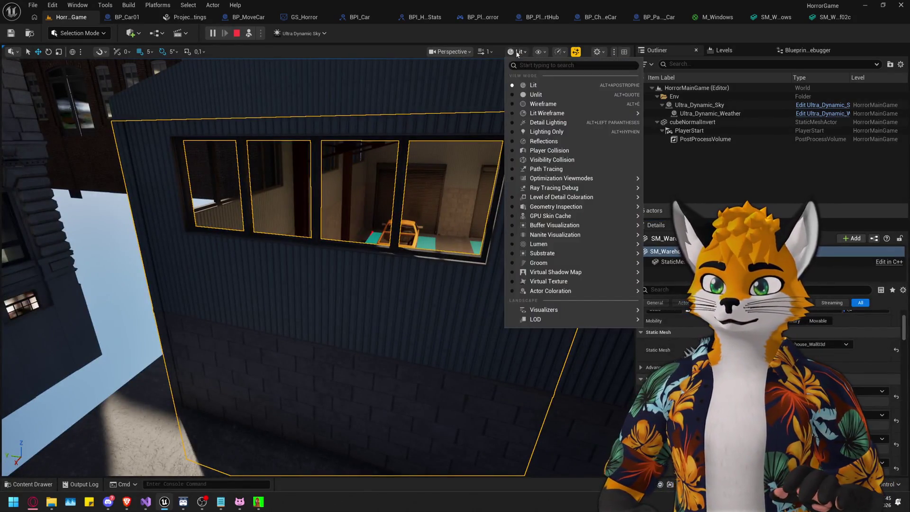
click(547, 113)
mouse_move(583, 133)
mouse_down()
mouse_move(562, 107)
mouse_move(88, 41)
mouse_up()
mouse_move(142, 142)
mouse_down()
mouse_move(143, 118)
mouse_move(142, 156)
mouse_move(133, 143)
mouse_up()
mouse_move(344, 158)
mouse_down()
mouse_move(345, 190)
mouse_move(345, 157)
mouse_move(408, 156)
mouse_move(422, 190)
mouse_move(403, 190)
mouse_up()
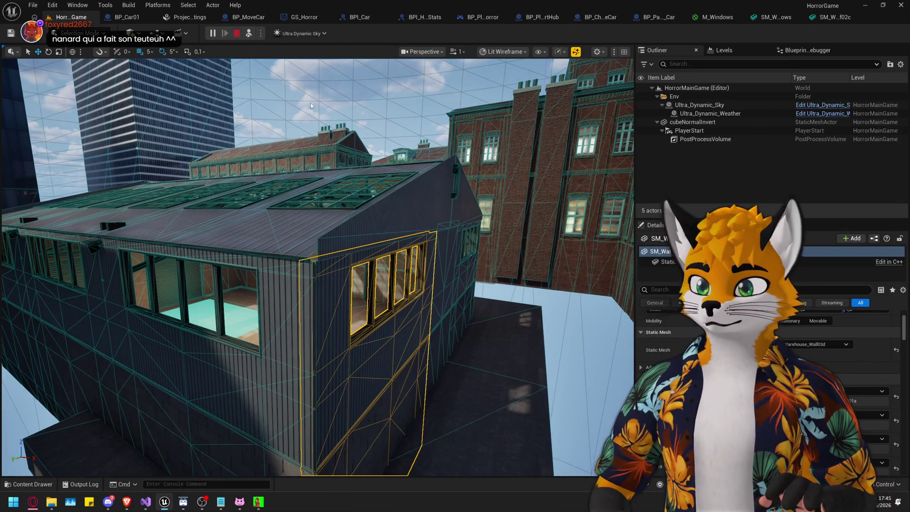
Stop the play session and show the Meshes/Warehouse folder in the Content Drawer.
click(237, 33)
key(ctrl+space)
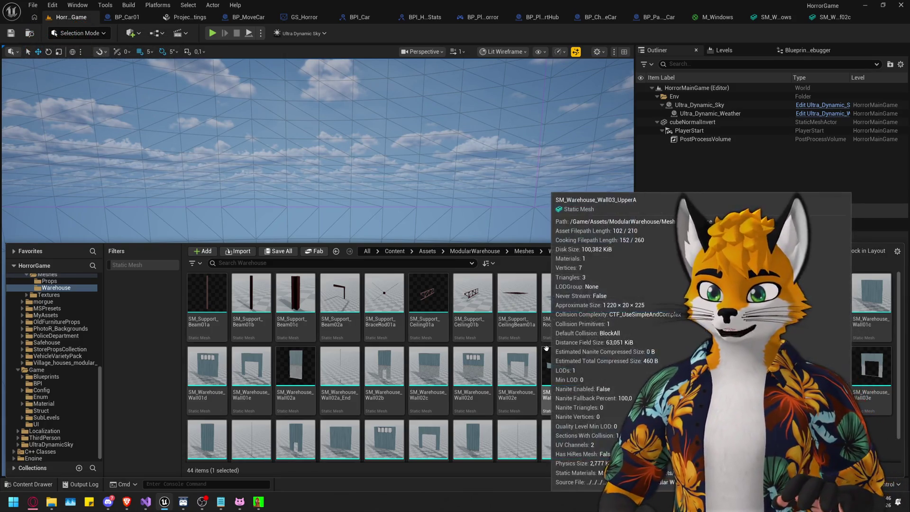
scroll(474, 364, down, 1)
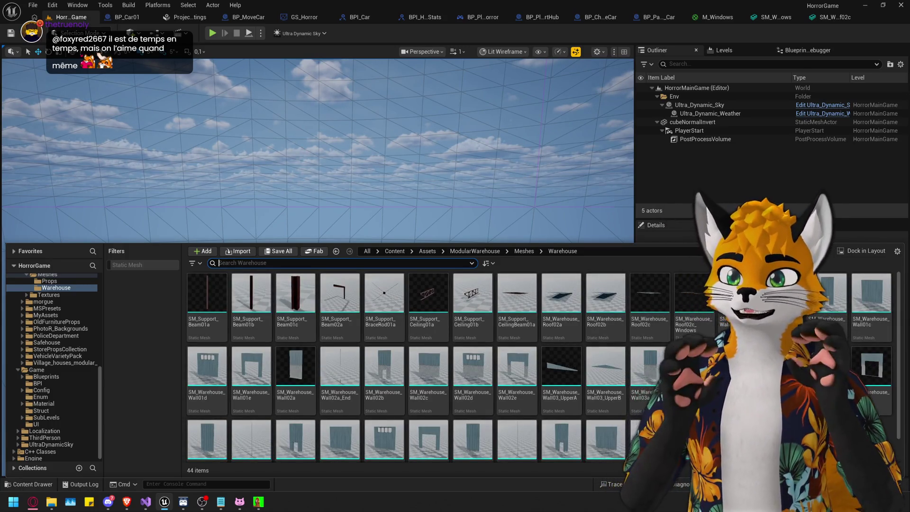
Browse the Warehouse meshes and open SM_Warehouse_Wall03d in the Static Mesh Editor.
mouse_move(212, 375)
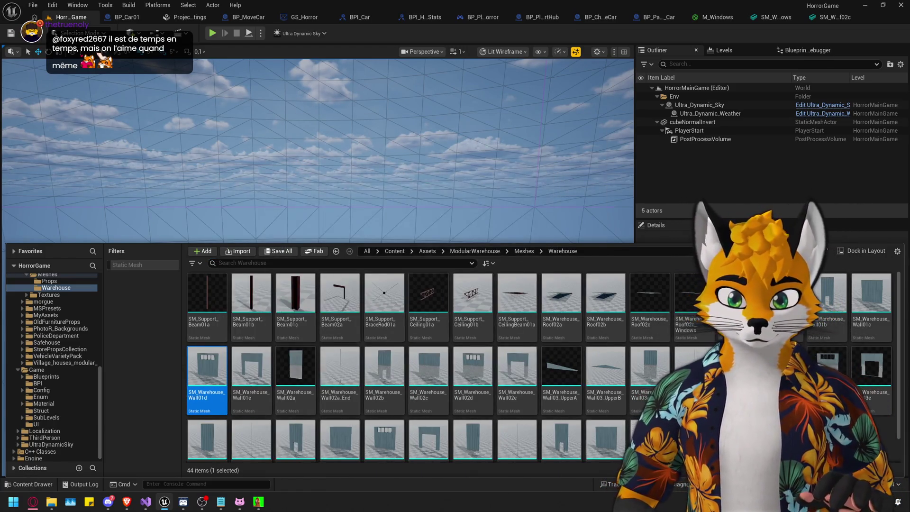
scroll(431, 444, down, 1)
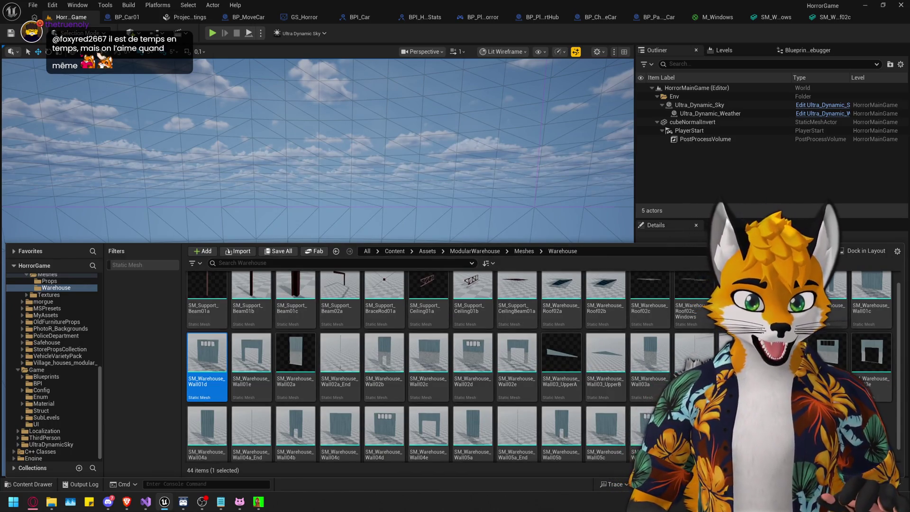
click(827, 353)
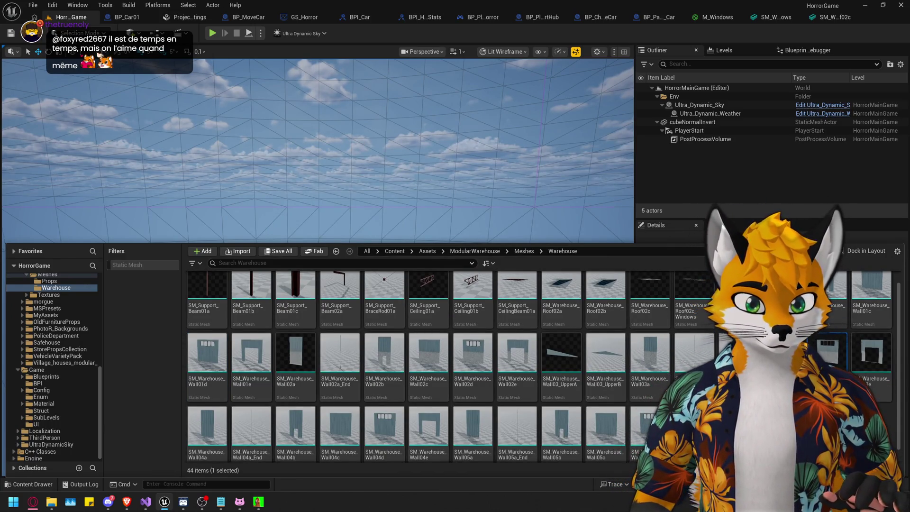
scroll(432, 370, up, 1)
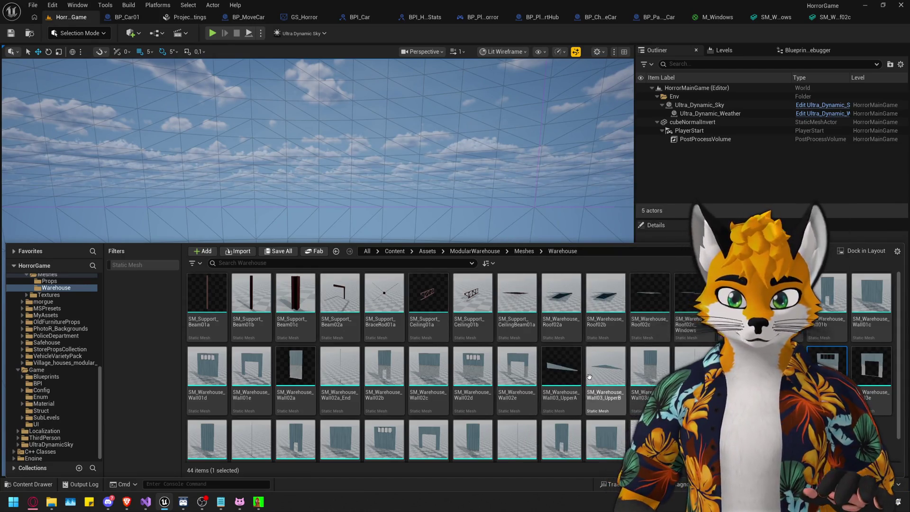
scroll(589, 377, down, 1)
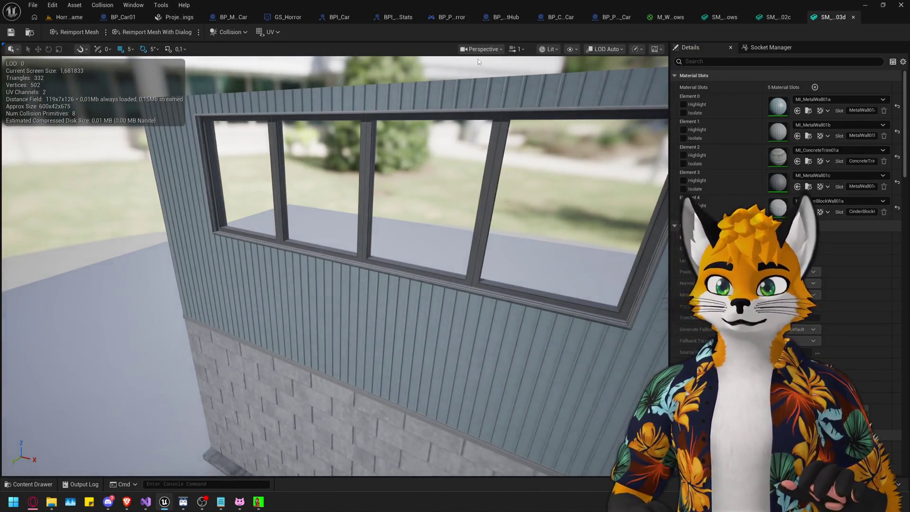
click(549, 49)
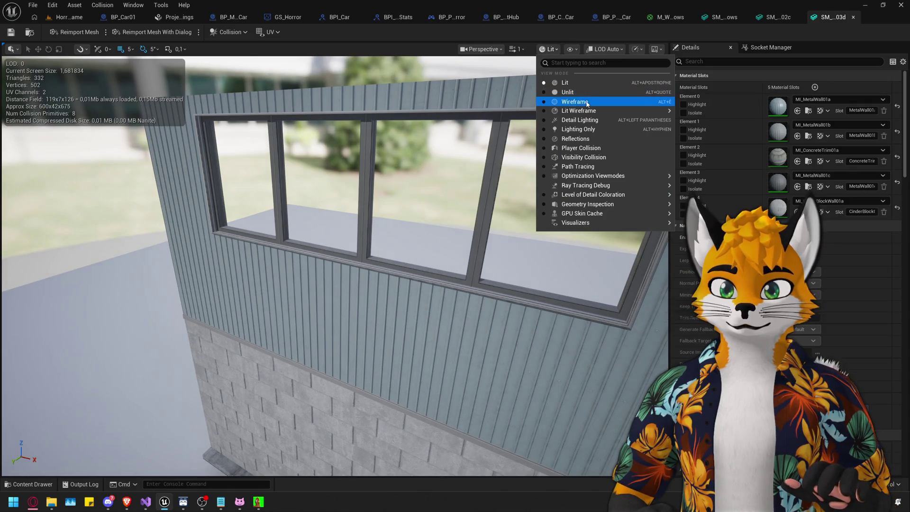
Inspect the Wall03d mesh in Wireframe view, then return the preview to Lit.
click(575, 102)
drag(427, 195, 427, 195)
drag(366, 249, 340, 156)
click(538, 49)
click(538, 82)
mouse_move(331, 237)
mouse_down()
mouse_move(228, 237)
mouse_move(218, 227)
mouse_move(256, 218)
mouse_up()
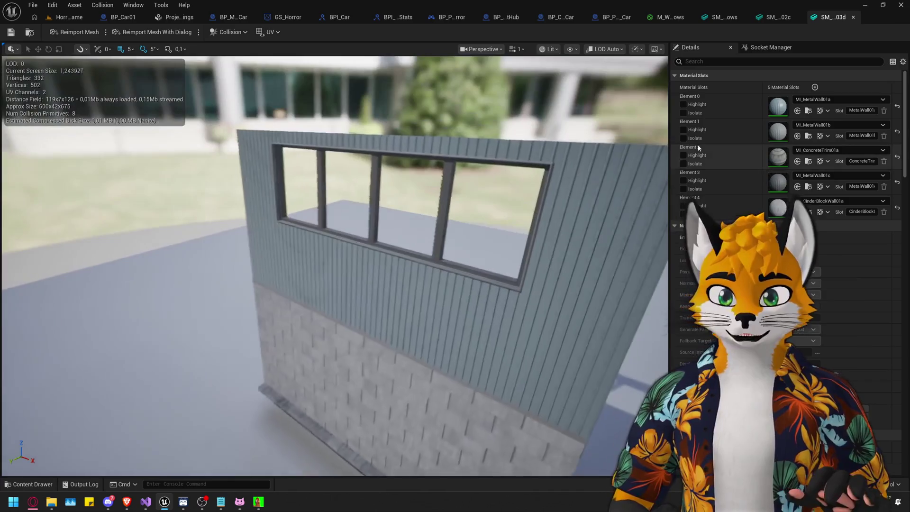
scroll(787, 237, down, 10)
drag(285, 143, 243, 112)
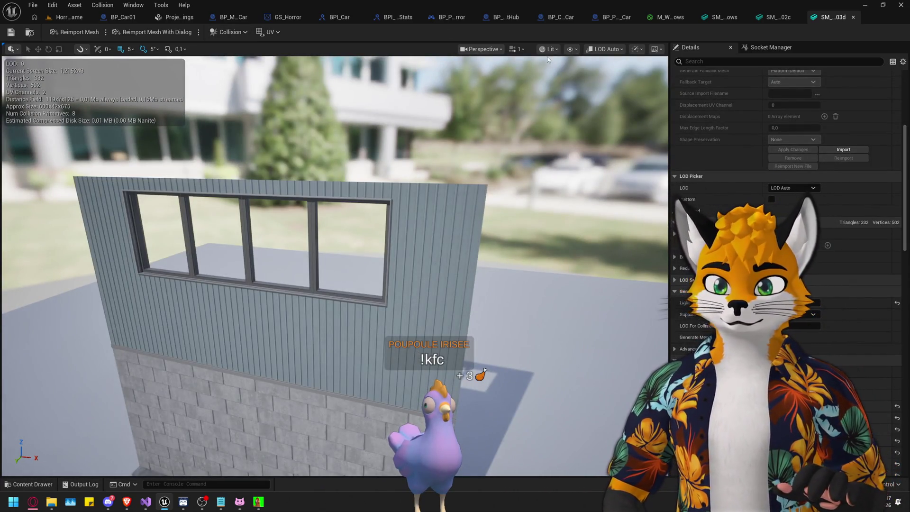
click(549, 49)
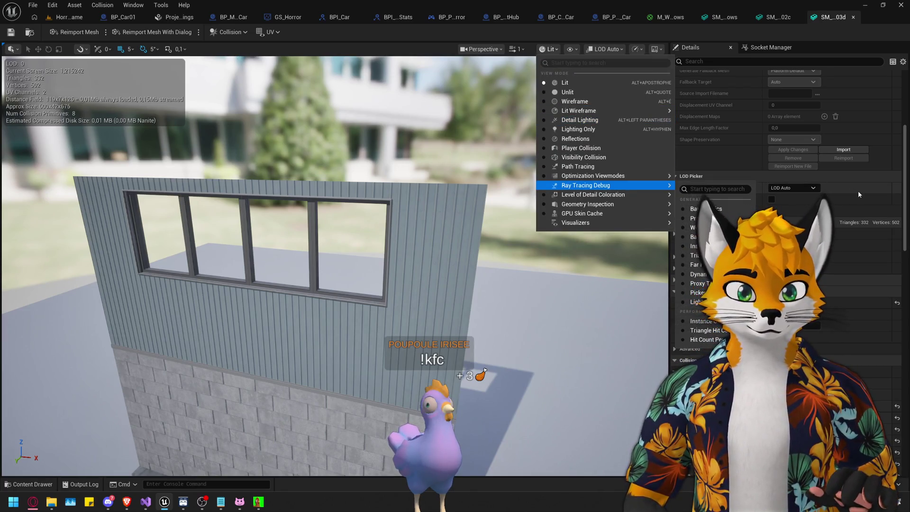
click(702, 280)
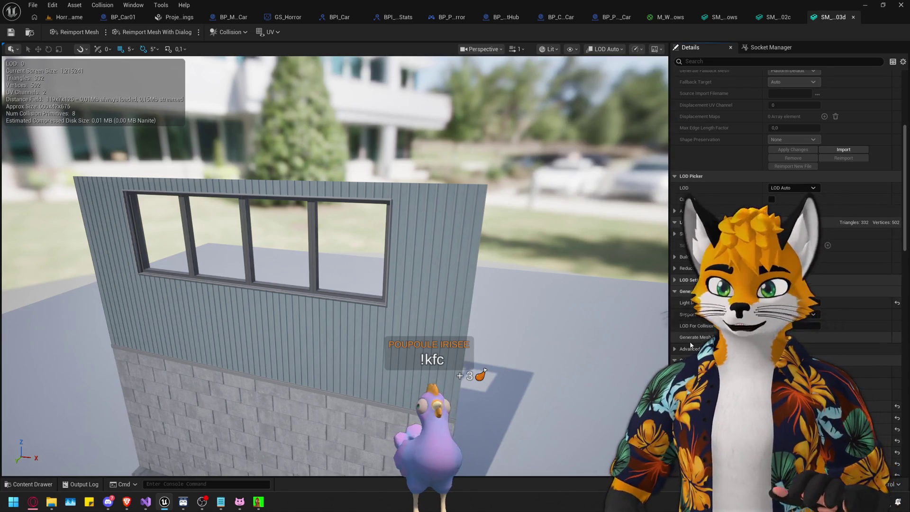
scroll(690, 342, down, 3)
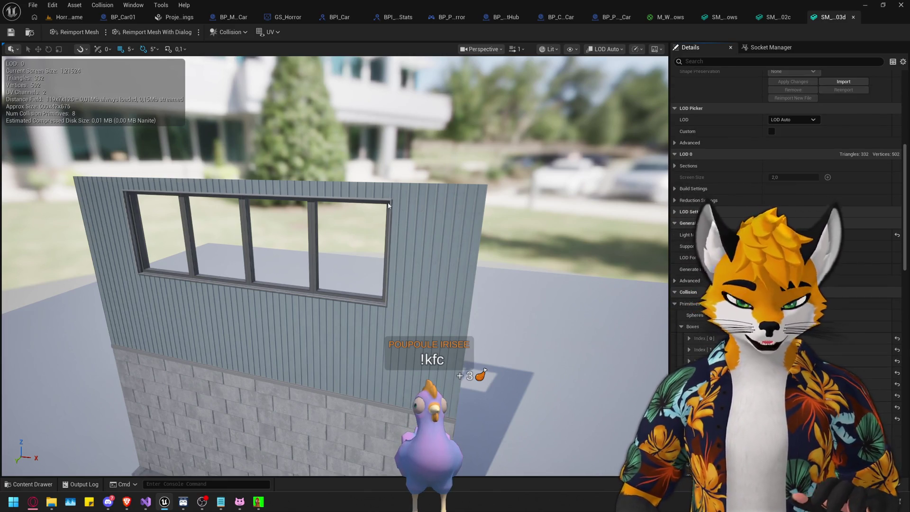
Remove the wall's eight old collision primitives and add a single box collision in their place.
click(233, 32)
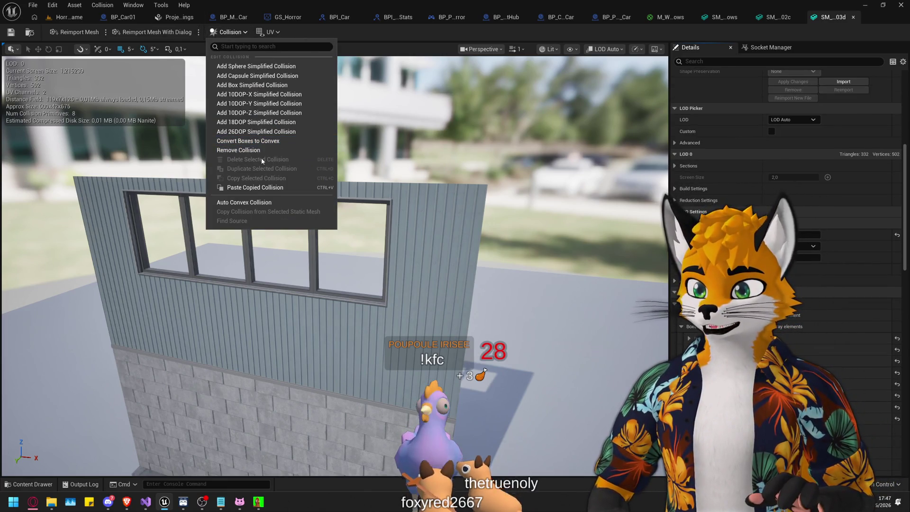
click(247, 141)
click(225, 33)
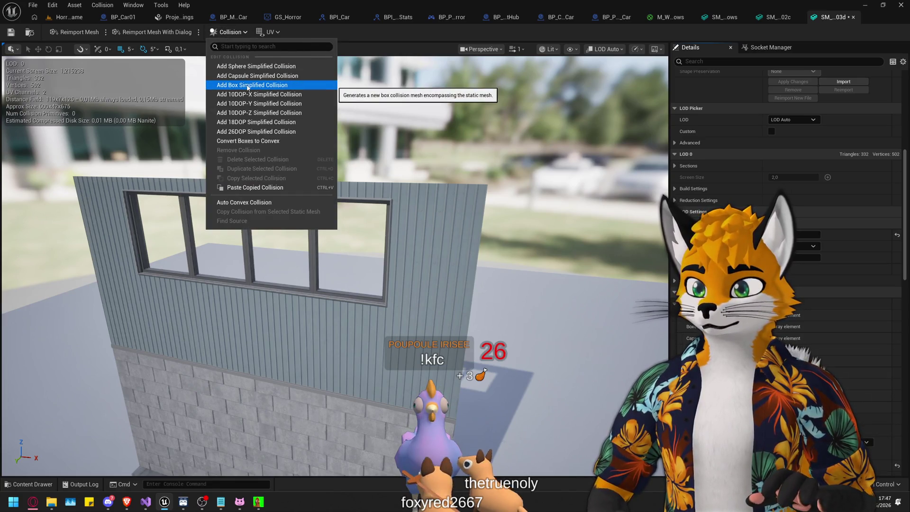
click(284, 83)
drag(332, 265, 255, 199)
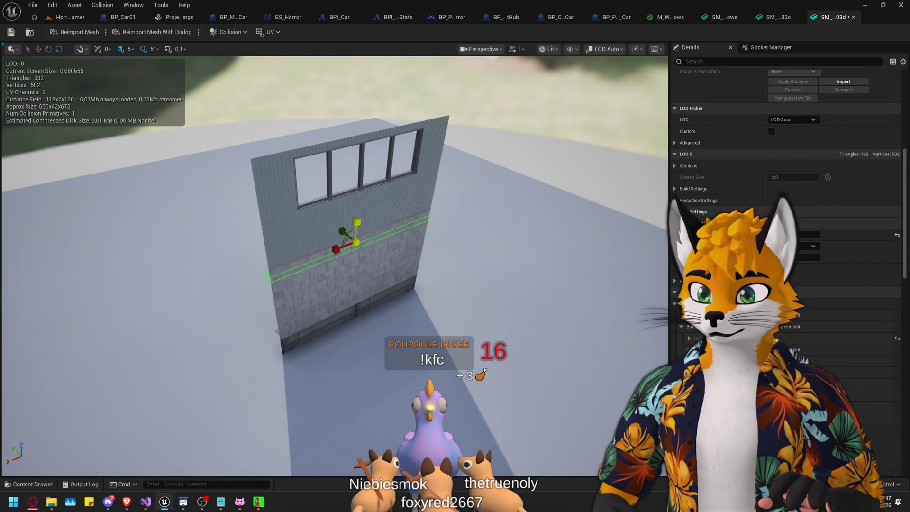
click(38, 49)
mouse_move(293, 150)
mouse_down()
mouse_move(186, 130)
mouse_move(293, 150)
mouse_move(310, 281)
mouse_up()
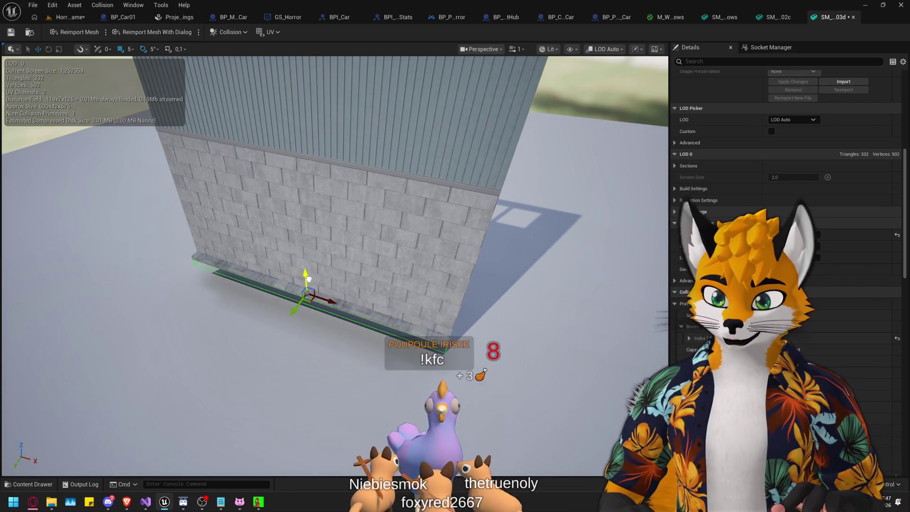
mouse_move(329, 252)
mouse_down()
mouse_move(312, 247)
mouse_move(332, 241)
mouse_move(323, 237)
mouse_move(327, 166)
mouse_move(332, 199)
mouse_move(383, 280)
mouse_move(334, 252)
mouse_move(112, 57)
mouse_up()
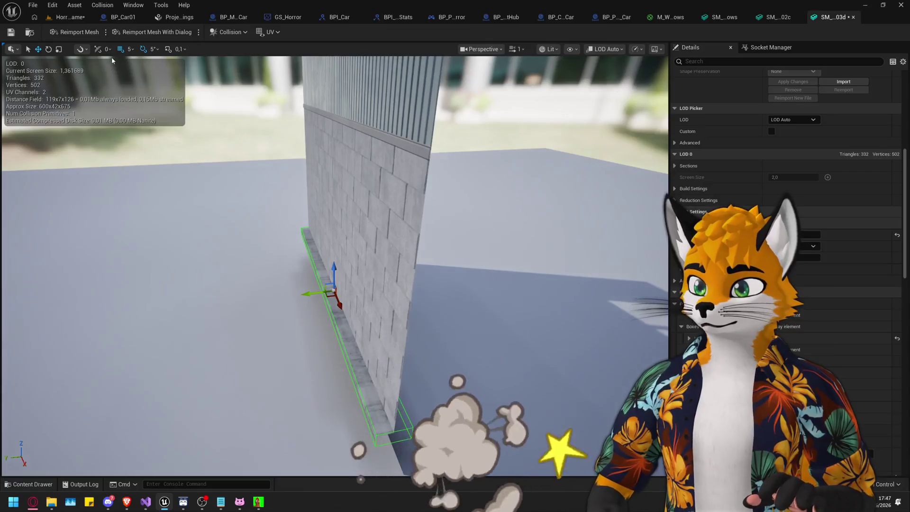
click(228, 32)
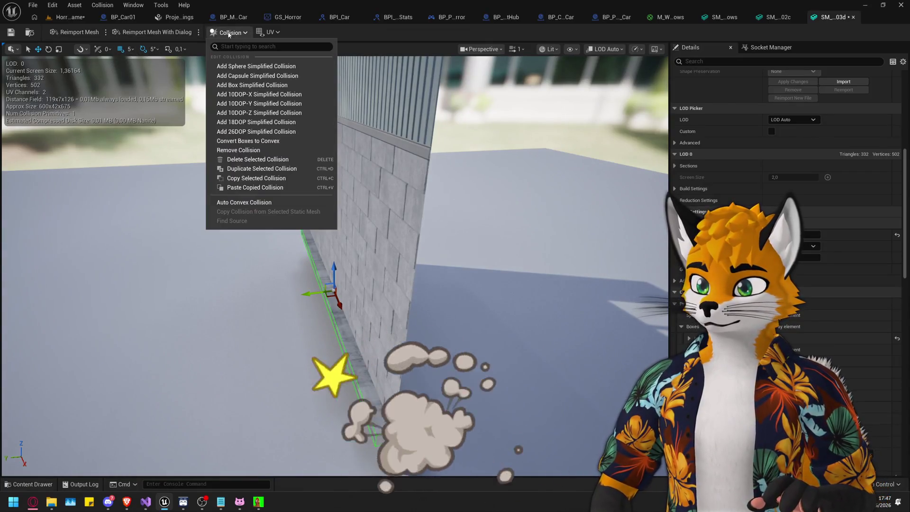
Add a second box collision to Wall03d and scale it thin to hug the wall panel.
click(256, 85)
mouse_move(265, 190)
mouse_down()
mouse_move(285, 156)
mouse_move(278, 135)
mouse_up()
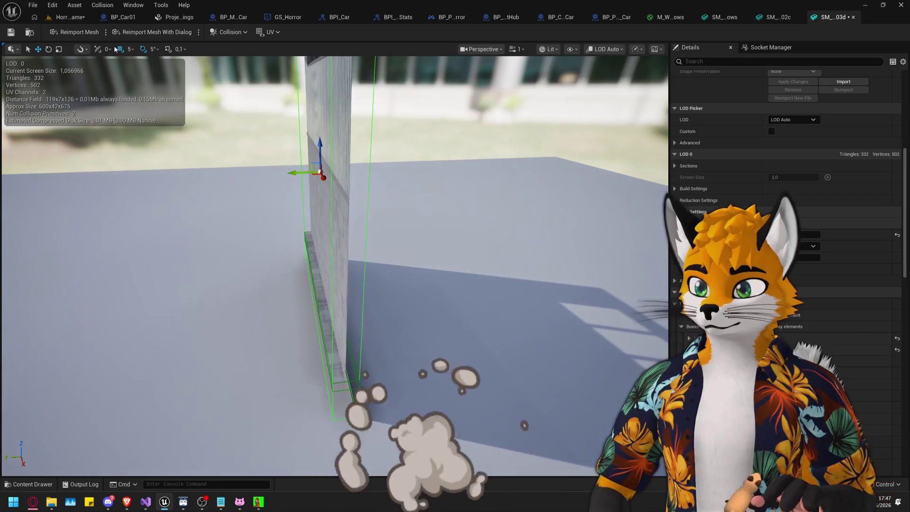
click(60, 49)
drag(296, 171, 321, 169)
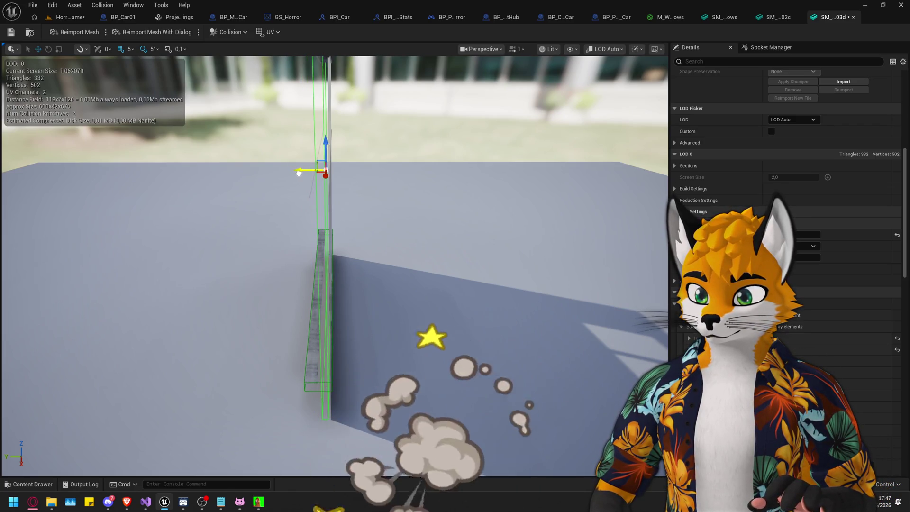
drag(299, 173, 303, 172)
click(59, 49)
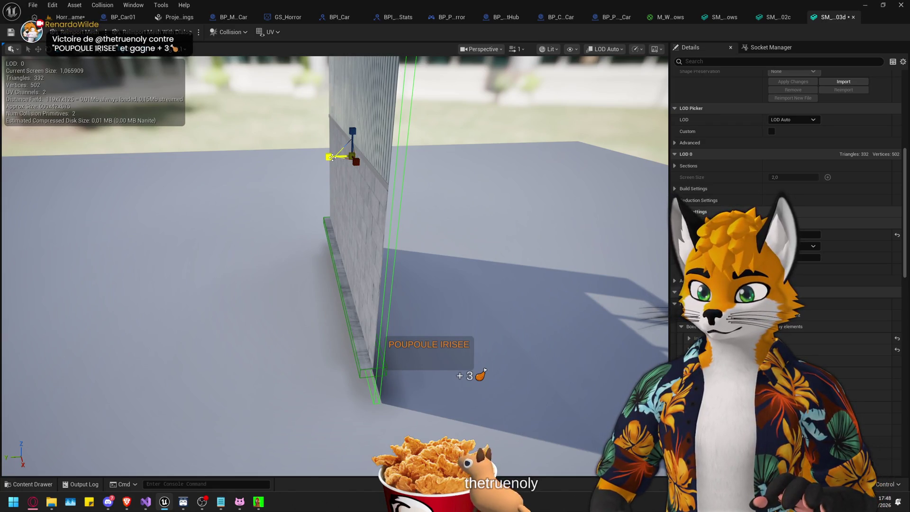
mouse_move(332, 157)
mouse_down()
mouse_move(297, 202)
mouse_move(268, 207)
mouse_move(630, 275)
mouse_up()
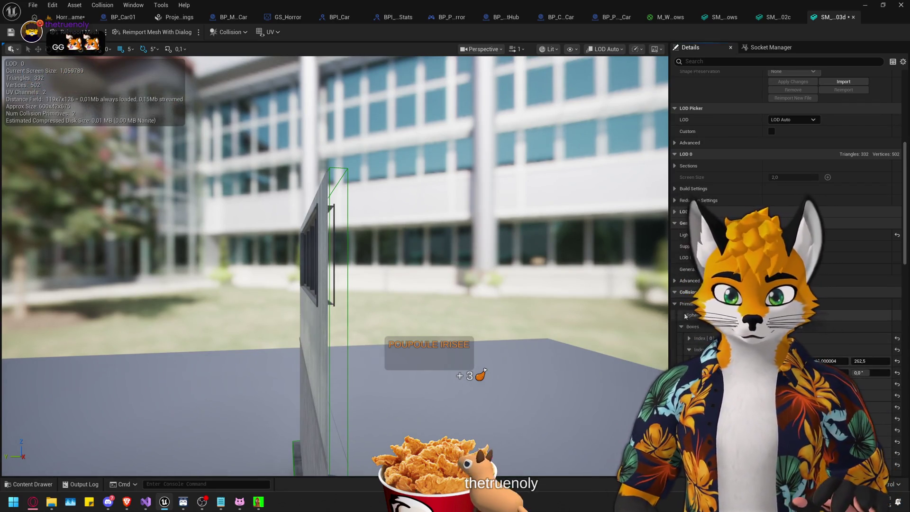
drag(332, 237, 331, 203)
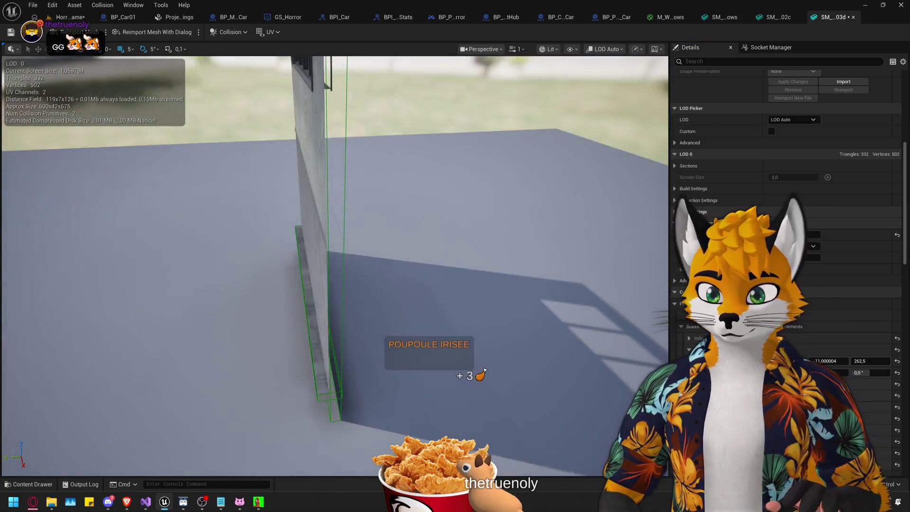
drag(422, 192, 422, 166)
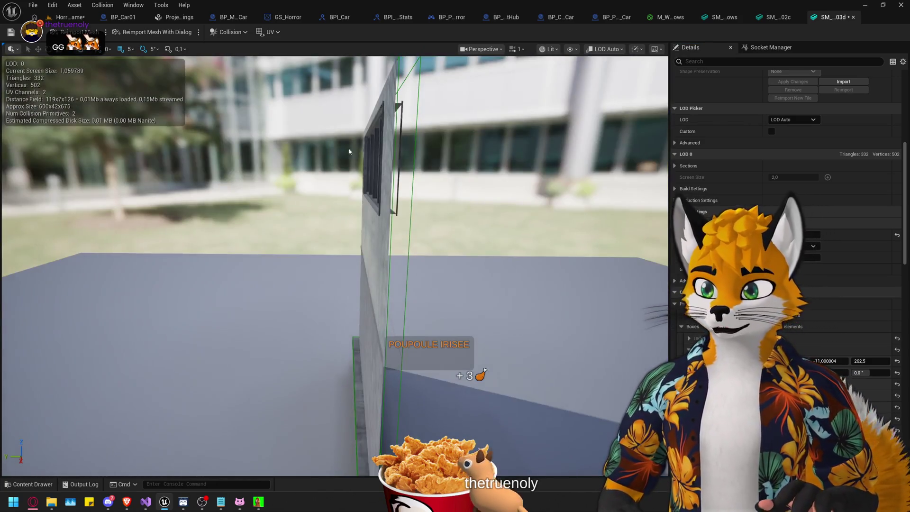
Check the new box from the window side, save the Wall03d mesh, and return to HorrorMainGame.
click(412, 192)
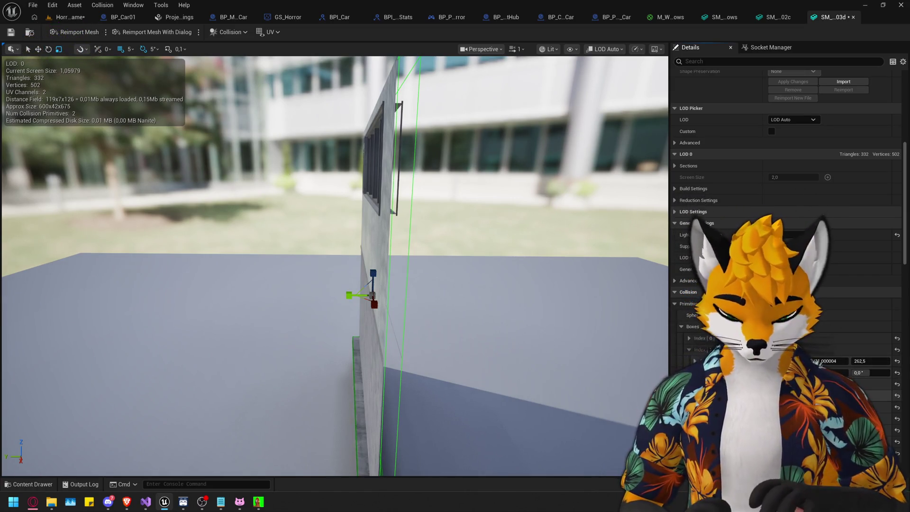
scroll(335, 266, up, 2)
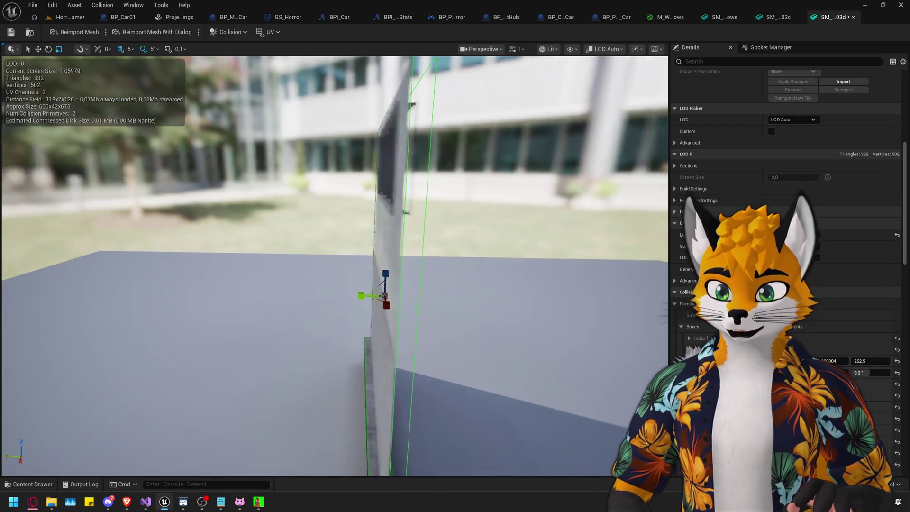
drag(335, 265, 360, 265)
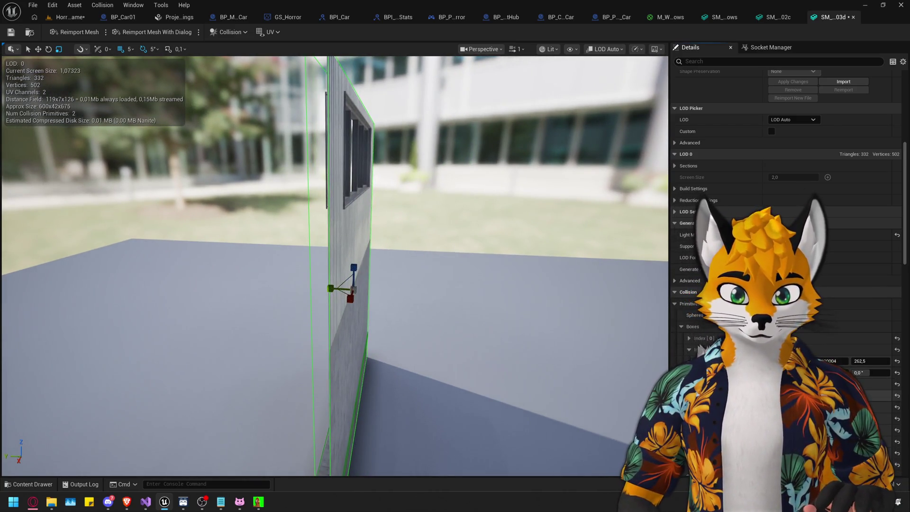
mouse_move(335, 265)
mouse_down()
mouse_move(313, 266)
mouse_move(335, 279)
mouse_move(322, 331)
mouse_up()
mouse_move(462, 297)
mouse_down()
mouse_move(455, 285)
mouse_move(474, 289)
mouse_move(462, 297)
mouse_up()
key(ctrl+s)
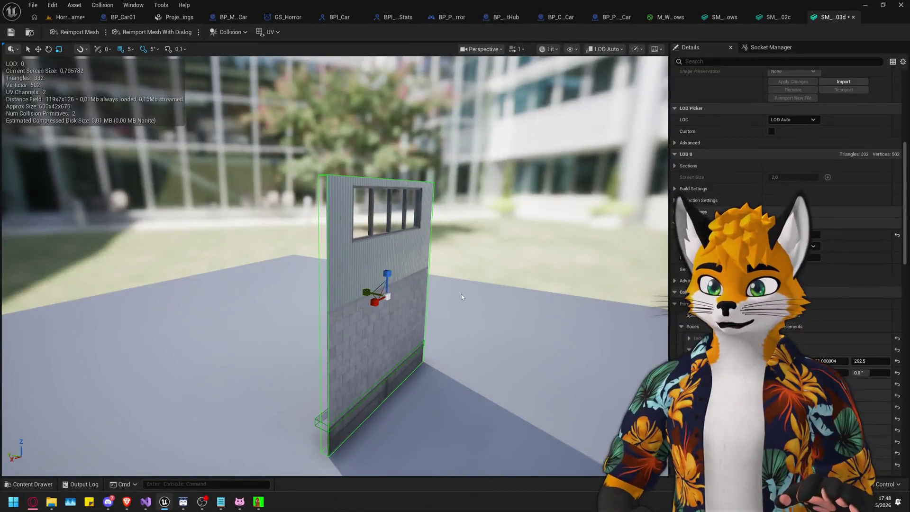
mouse_move(304, 265)
mouse_down()
mouse_move(332, 237)
mouse_move(332, 256)
mouse_up()
scroll(332, 265, down, 3)
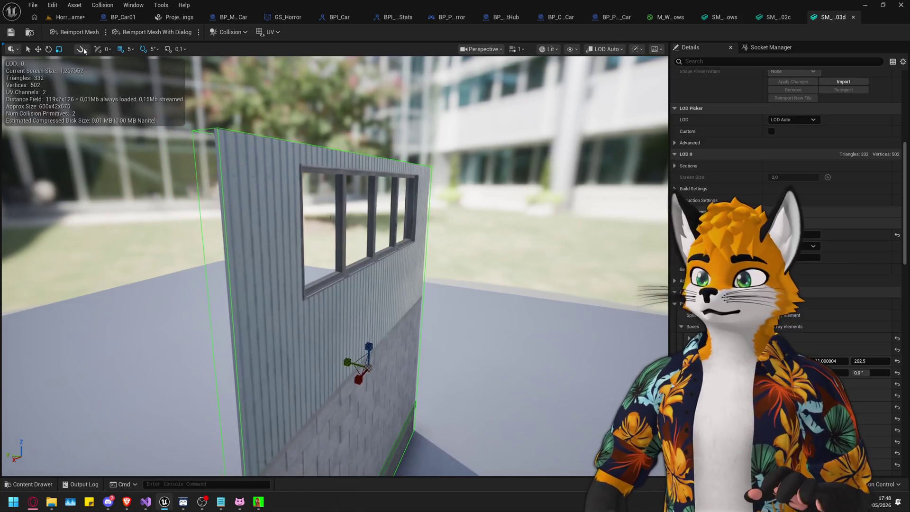
click(67, 17)
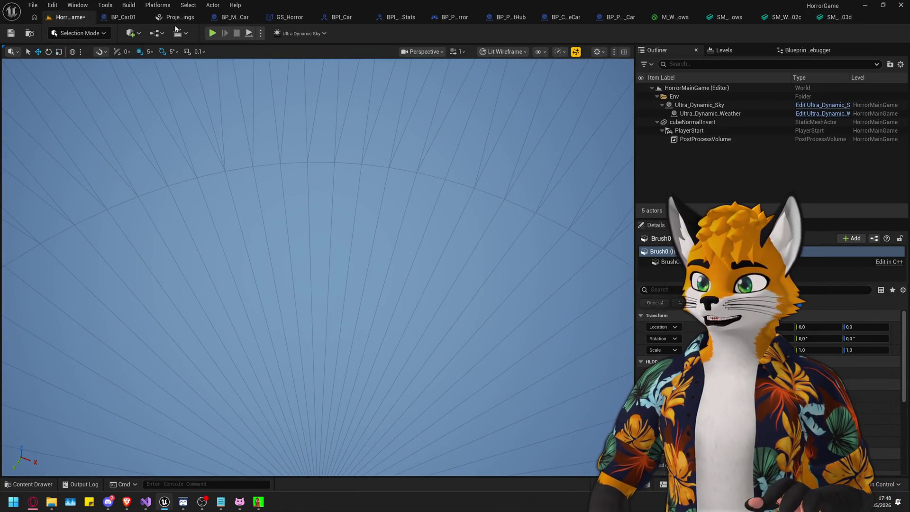
Switch the level viewport to Lit shading and start a play-test.
click(503, 51)
key(Escape)
key(alt+4)
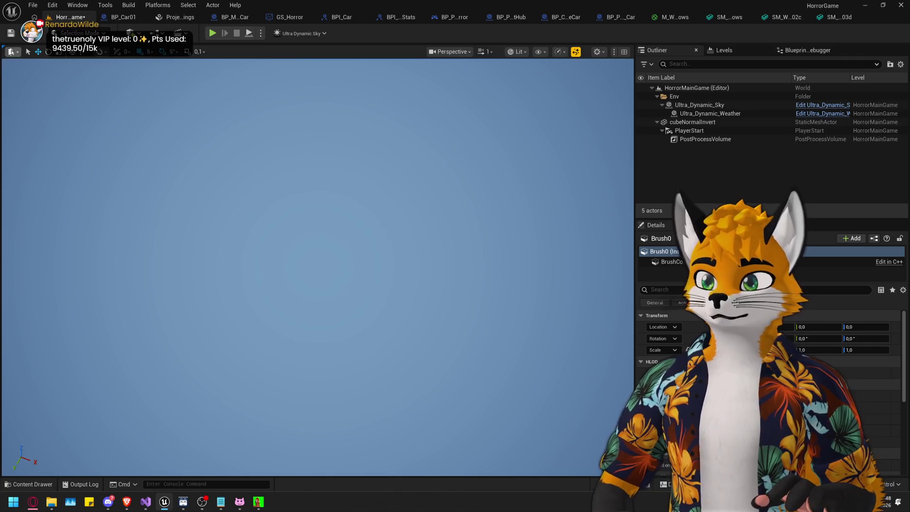
click(213, 33)
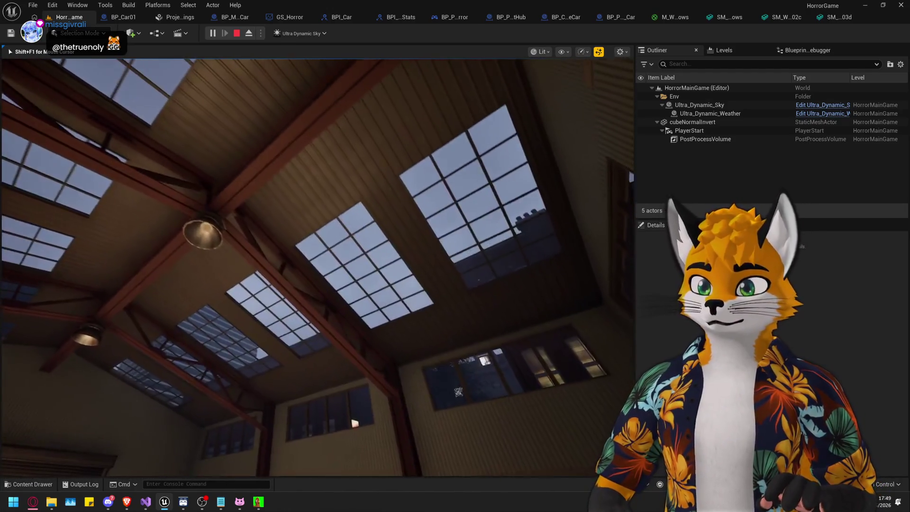
Walk forward through the warehouse toward the ceiling lamp and up the stairs.
key(w)
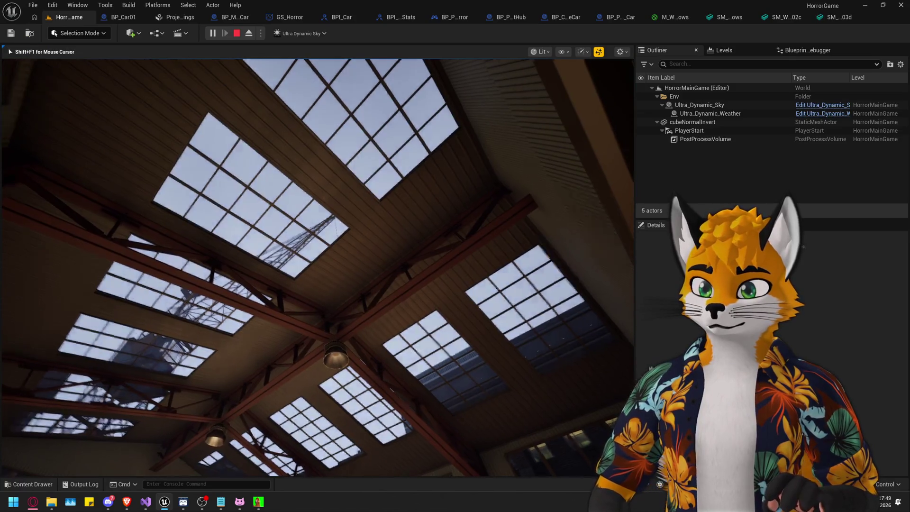
key(w)
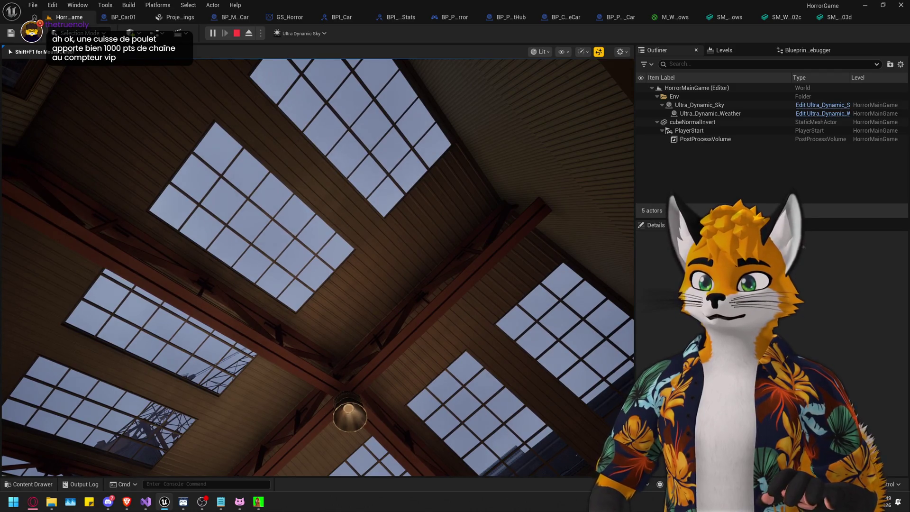
key(w)
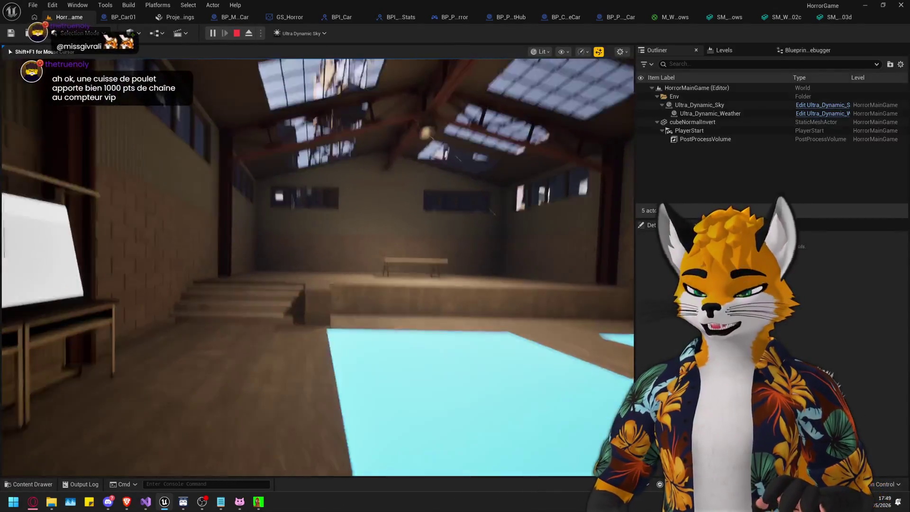
key(w)
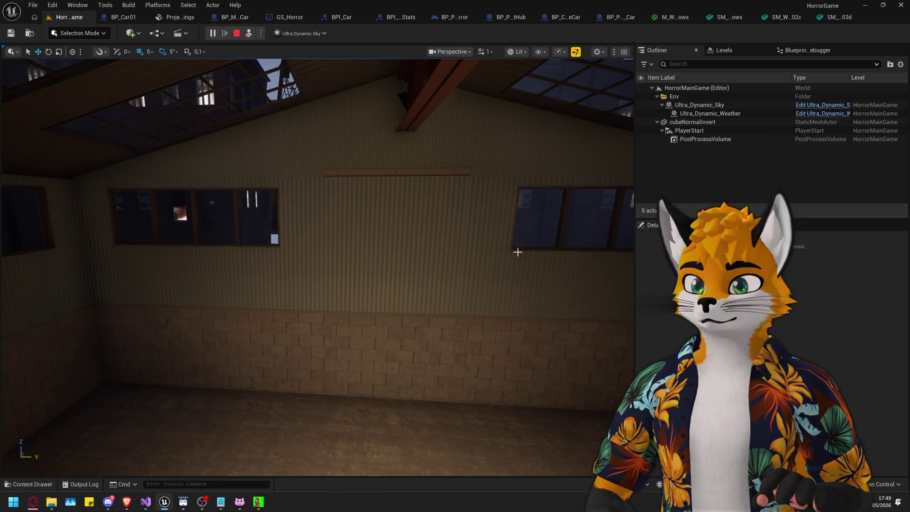
Select the wall panel in the level and open its SM_Warehouse_Wall02a mesh.
click(410, 235)
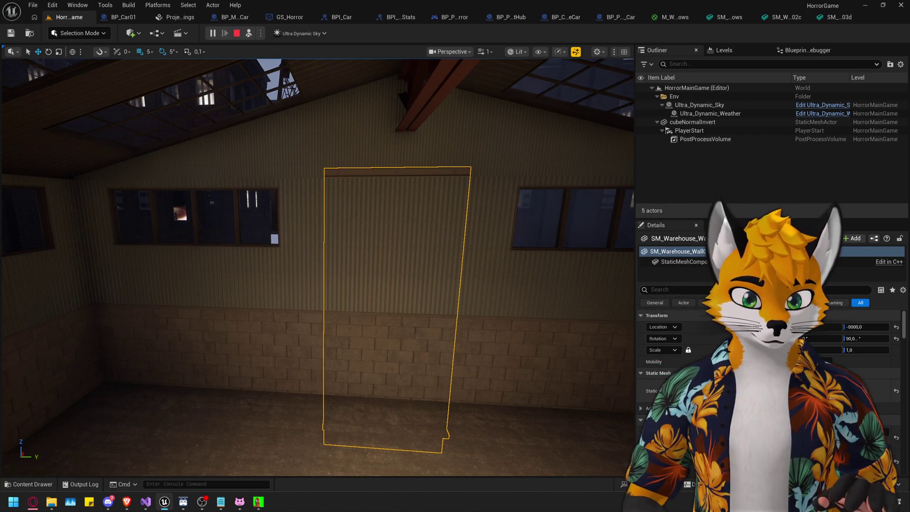
key(ctrl+space)
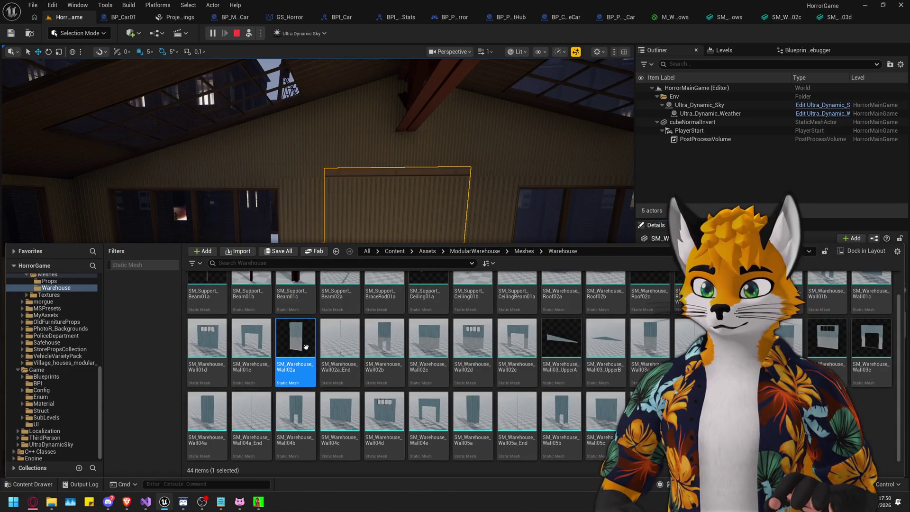
double_click(306, 346)
mouse_move(311, 176)
mouse_down()
mouse_move(332, 190)
mouse_move(417, 187)
mouse_move(303, 180)
mouse_move(266, 166)
mouse_move(321, 184)
mouse_move(332, 218)
mouse_up()
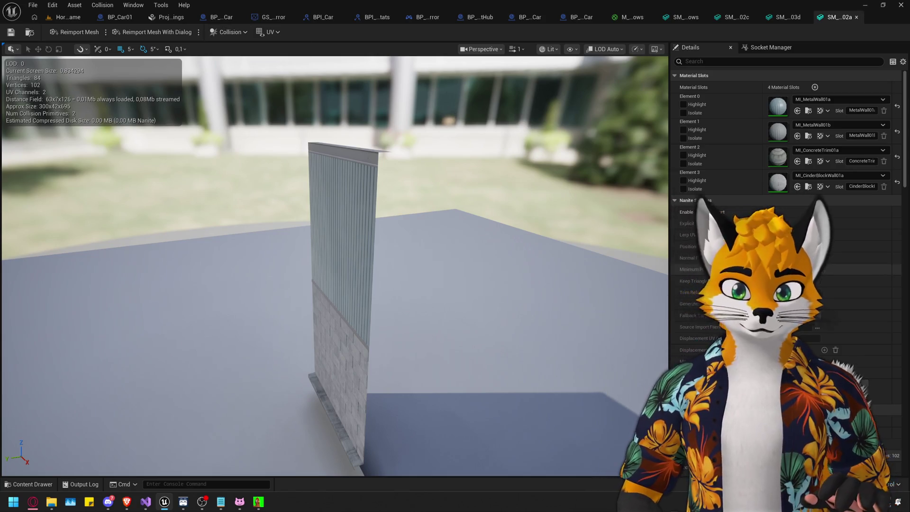
Set the second box collision's X Extent to 695,0 and close the Wall02a editor.
scroll(787, 237, down, 10)
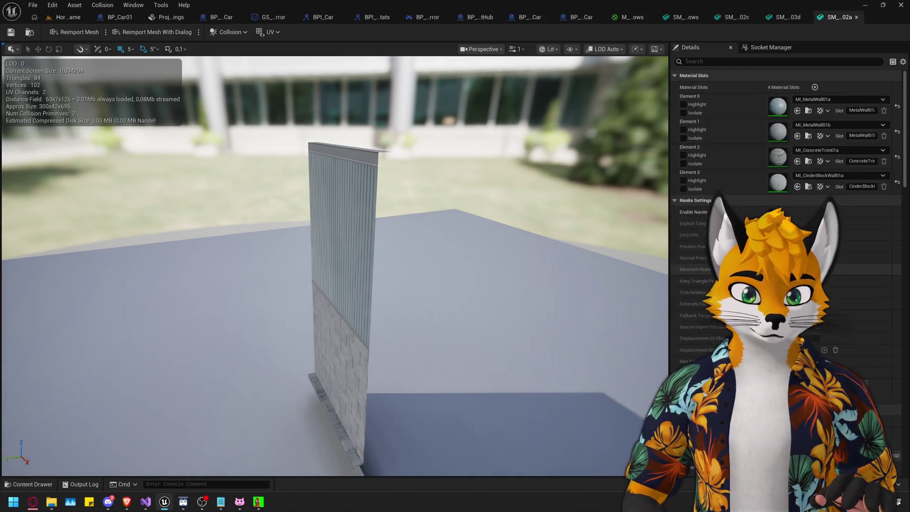
scroll(691, 274, down, 8)
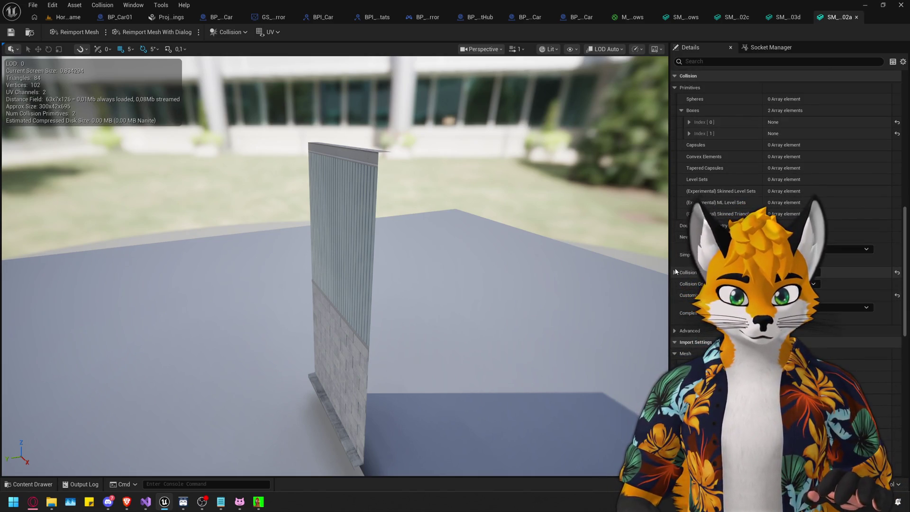
scroll(690, 147, up, 1)
click(689, 147)
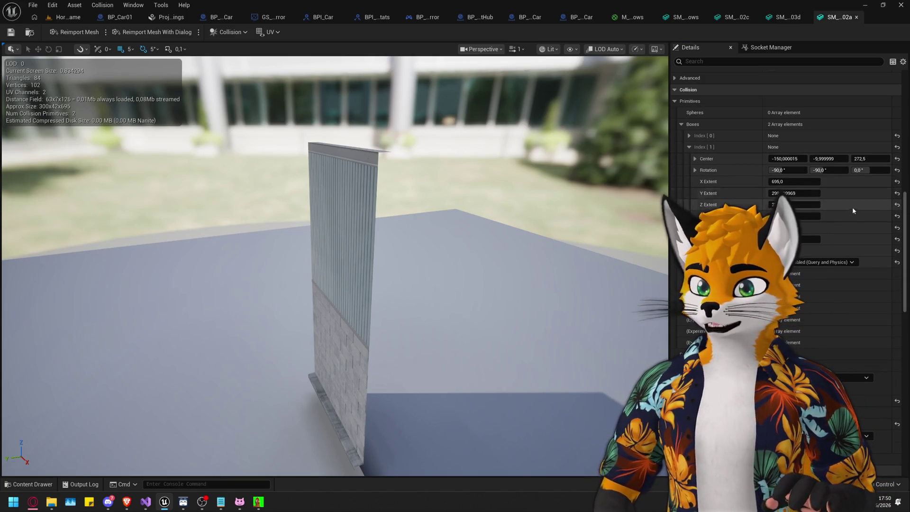
mouse_move(332, 265)
mouse_down()
mouse_move(360, 237)
mouse_move(265, 266)
mouse_move(332, 237)
mouse_up()
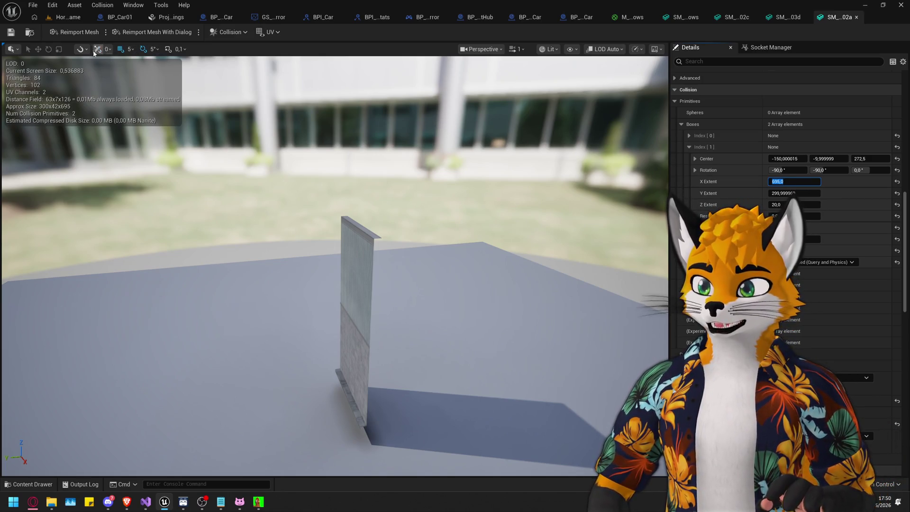
click(369, 260)
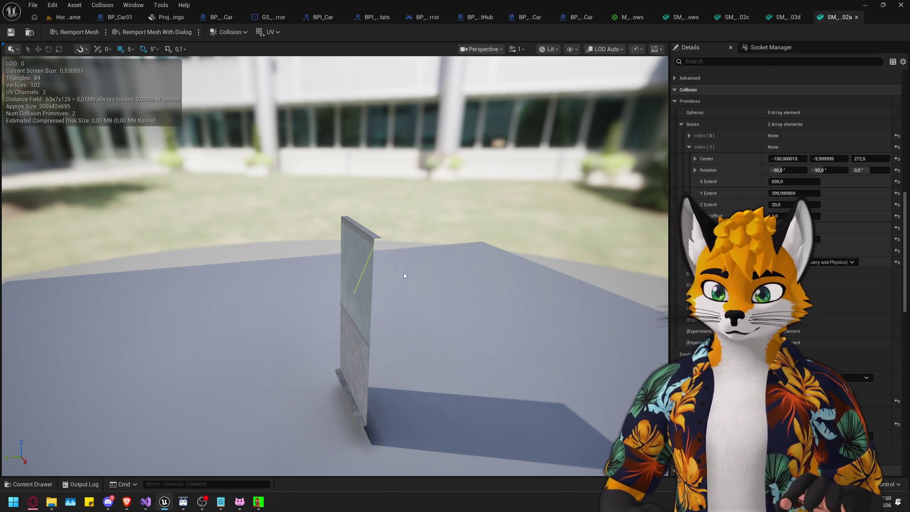
click(856, 18)
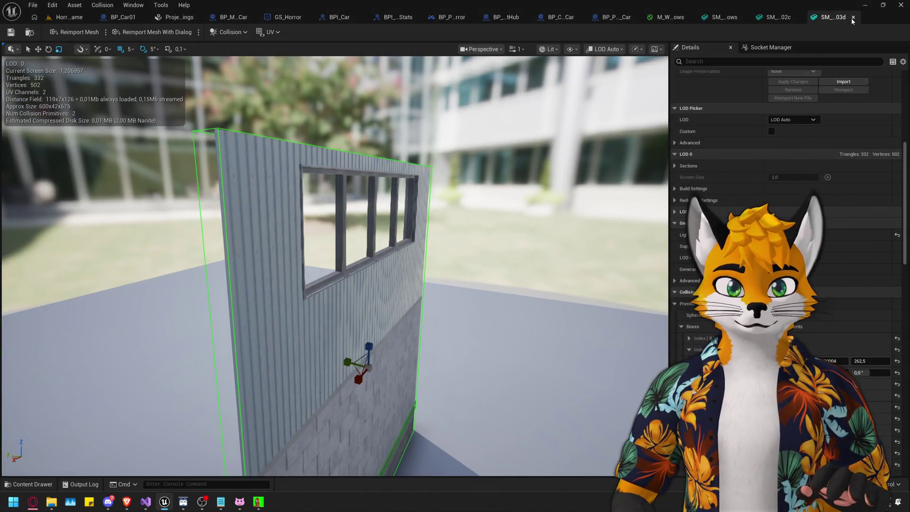
Close the remaining wall mesh editors, SM_Warehouse_Roof02c_Windows and the M_Windows material, dismissing the apply prompt.
click(852, 17)
click(852, 17)
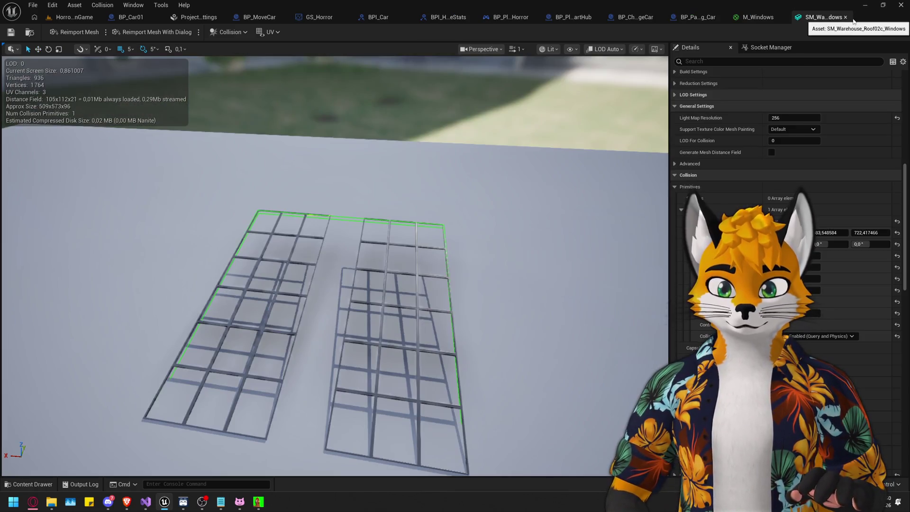
click(845, 17)
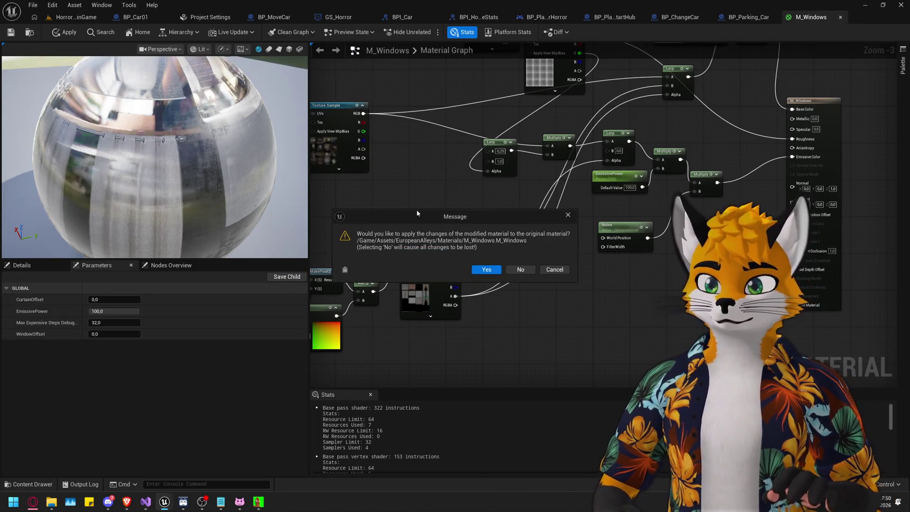
click(487, 269)
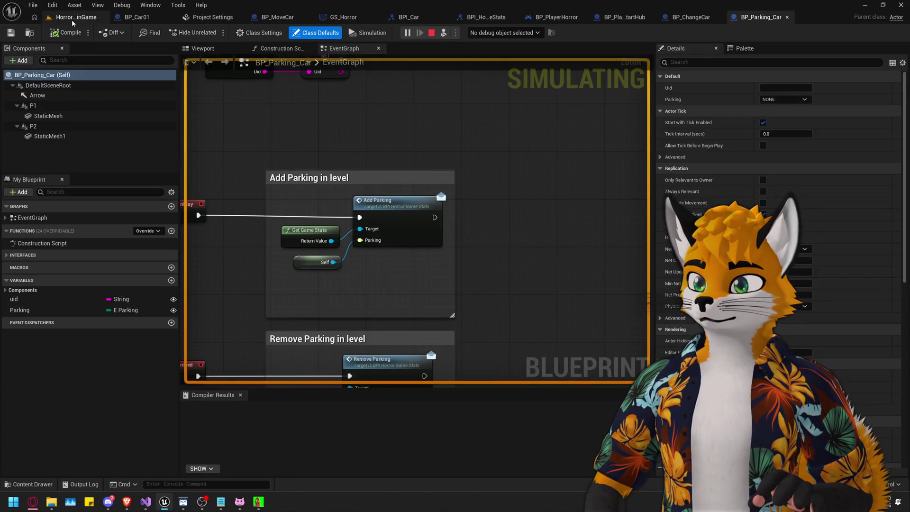
Back in HorrorMainGame, take control of the player and walk toward the table.
click(72, 20)
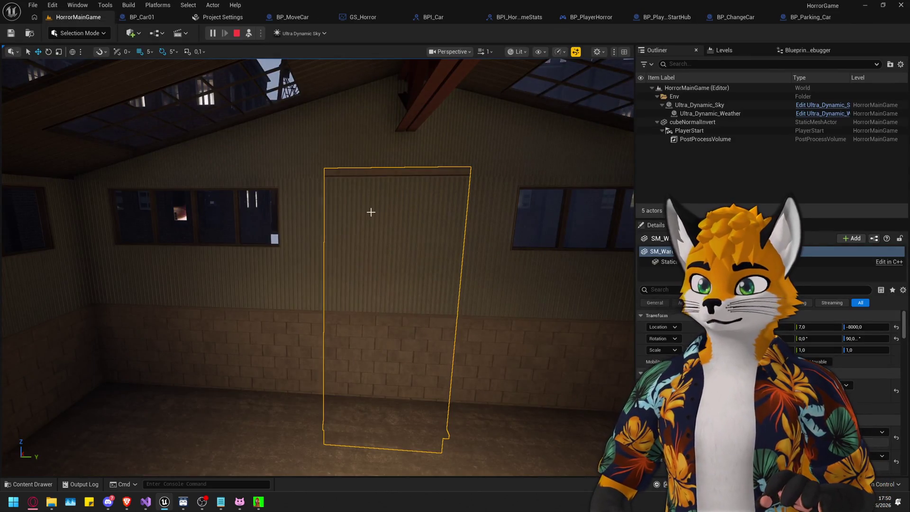
key(F8)
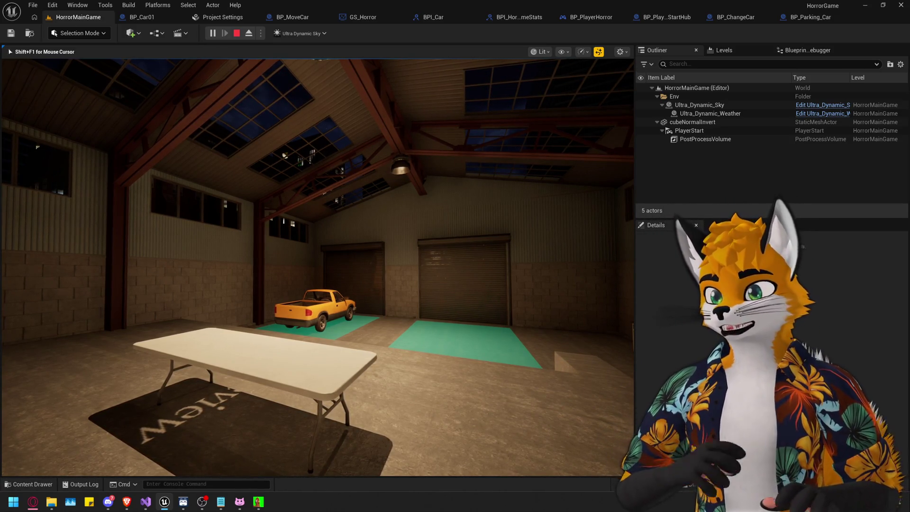
key(w)
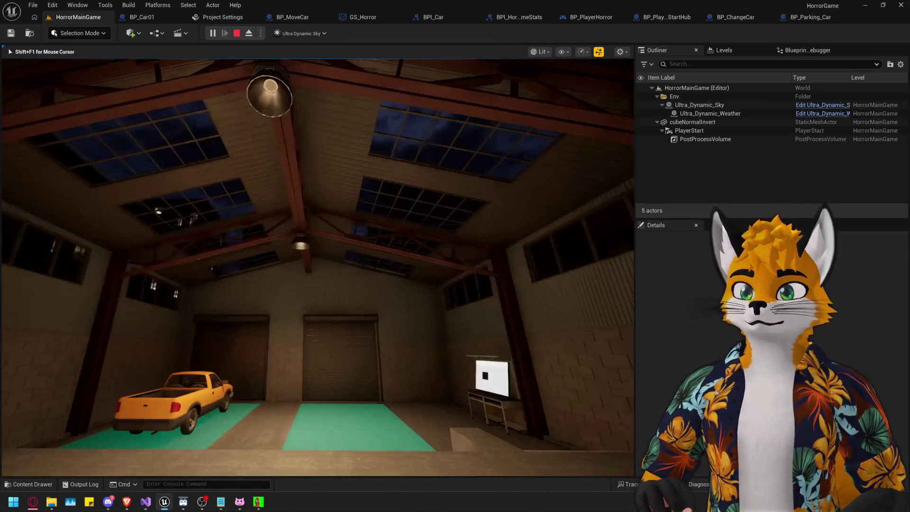
Walk to the pickup truck, eject from the player, select the ceiling lamp and fly out to a wide view.
key(w)
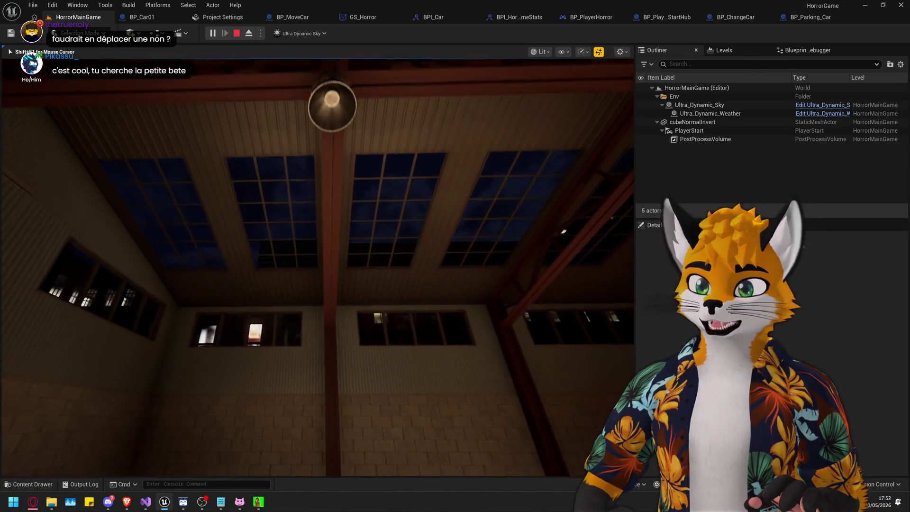
key(F8)
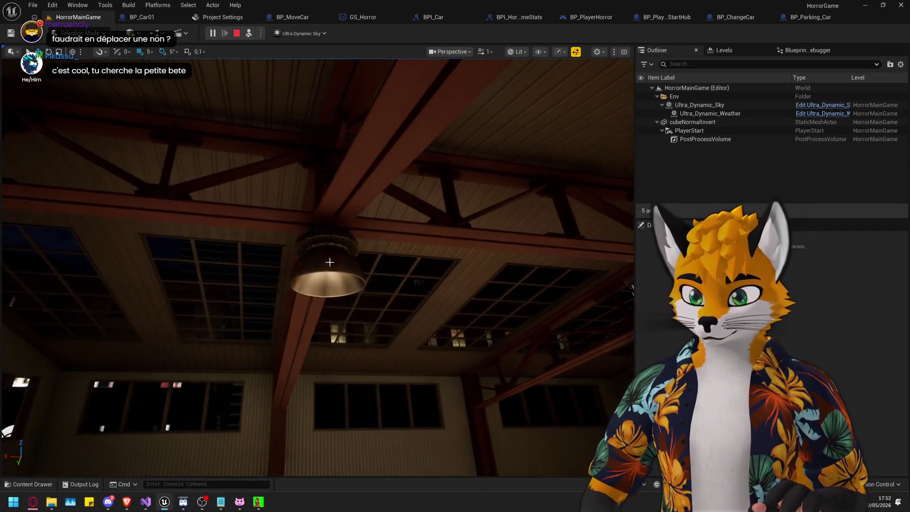
click(329, 262)
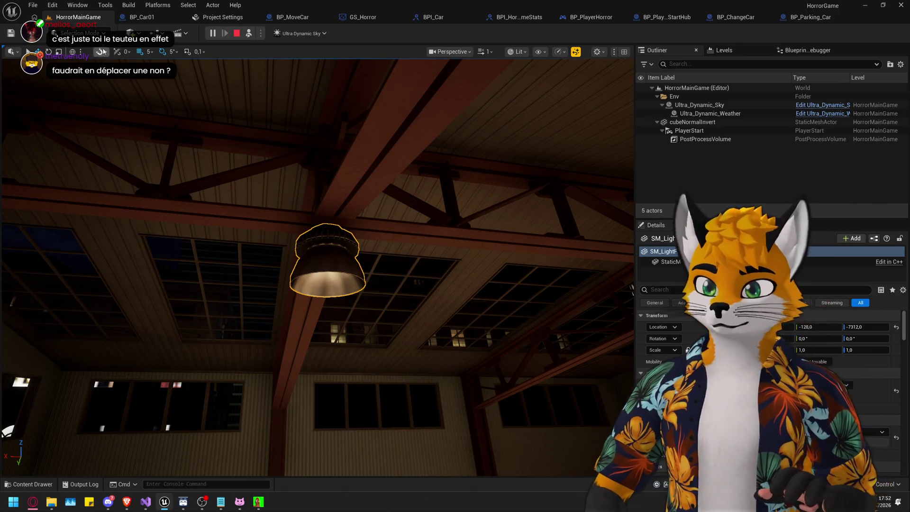
drag(418, 133, 418, 134)
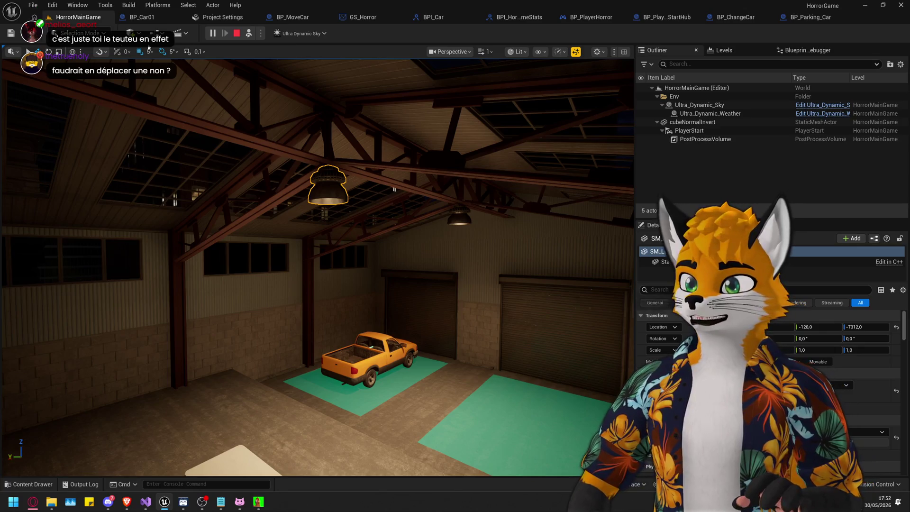
Stop the play session and show the top-level Content folders in the Content Drawer.
click(236, 33)
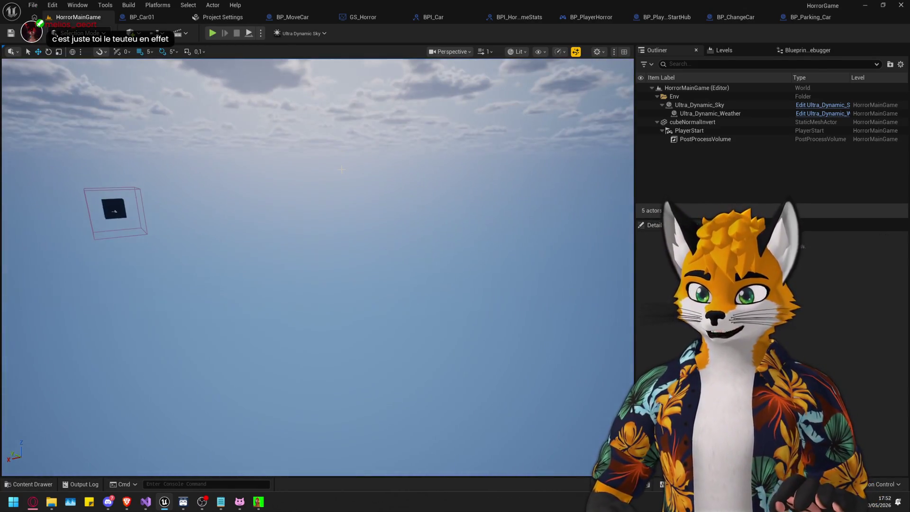
key(ctrl+space)
click(394, 250)
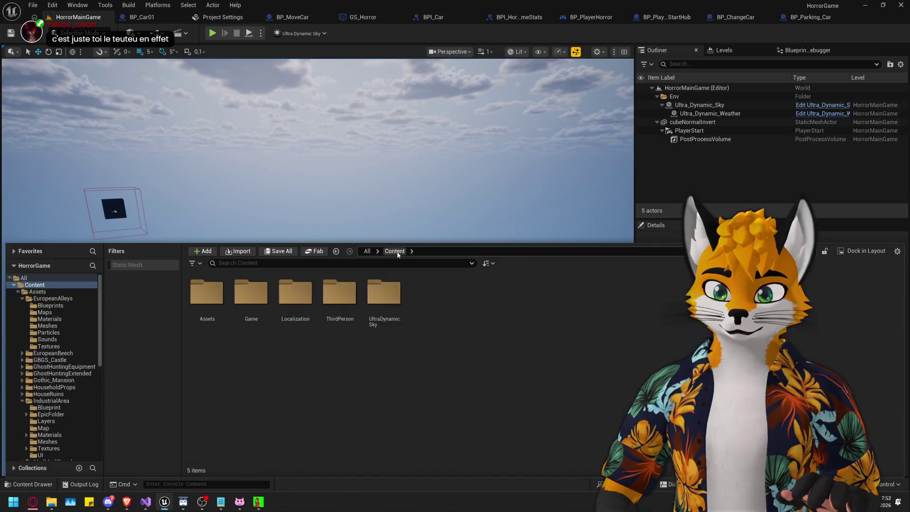
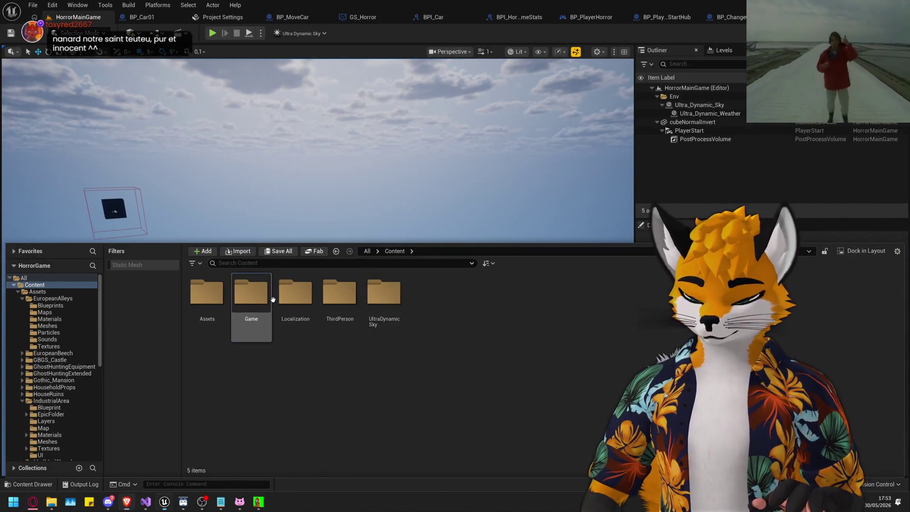
Save M_Windows, open MapDev from the Game folder, and select the ceiling spotlight.
double_click(251, 292)
double_click(787, 308)
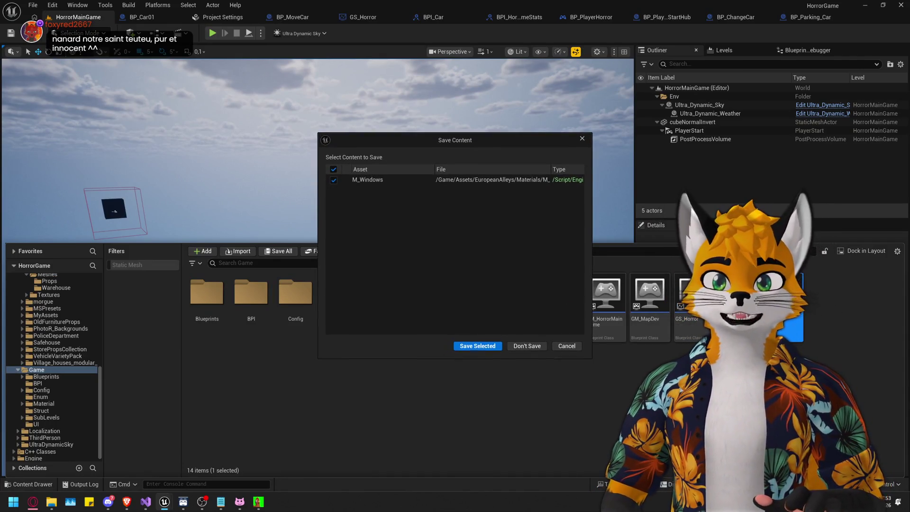
click(485, 349)
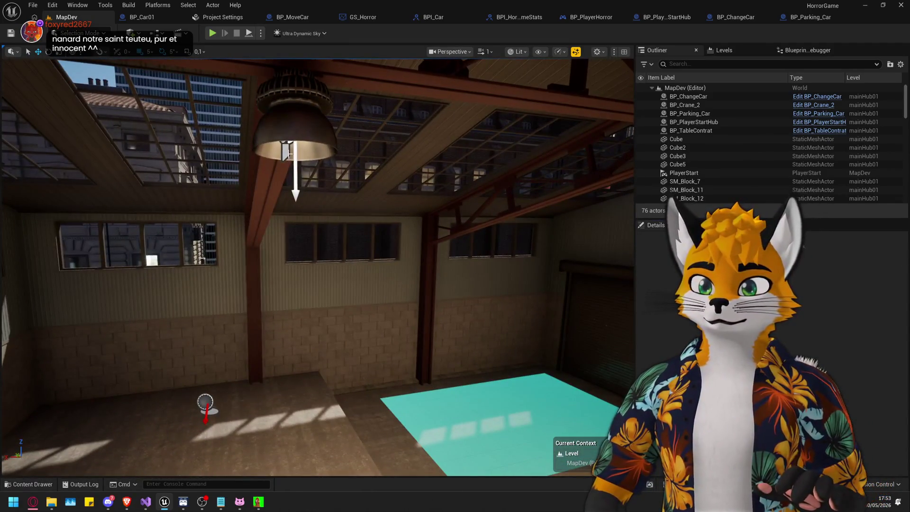
click(286, 151)
key(f)
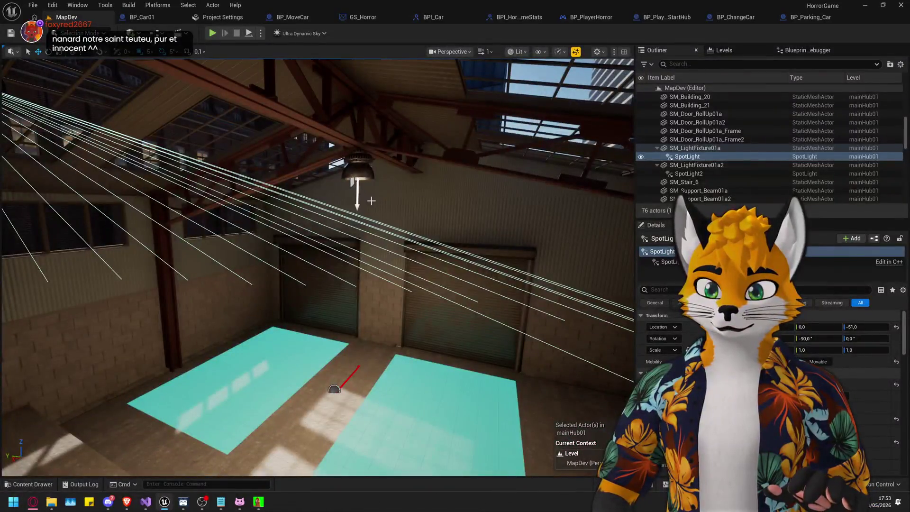
ctrl+click(377, 201)
key(f)
text(volu)
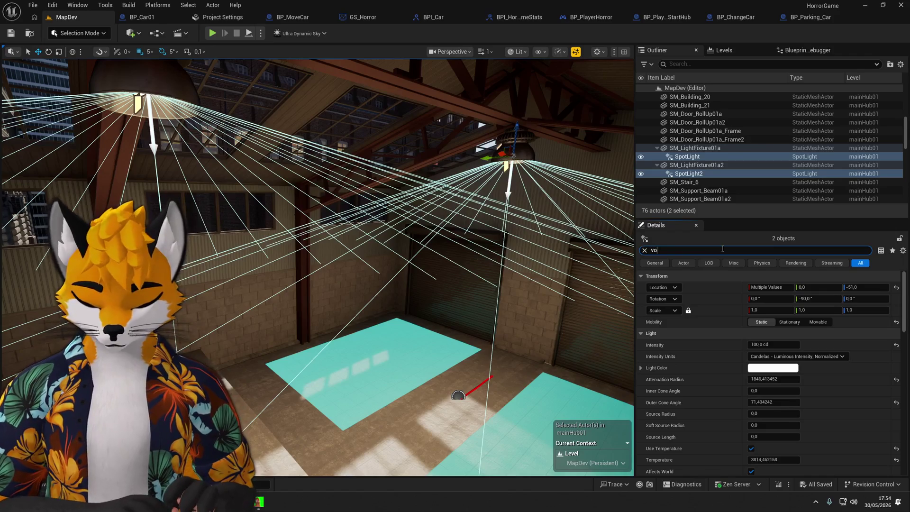
text(m)
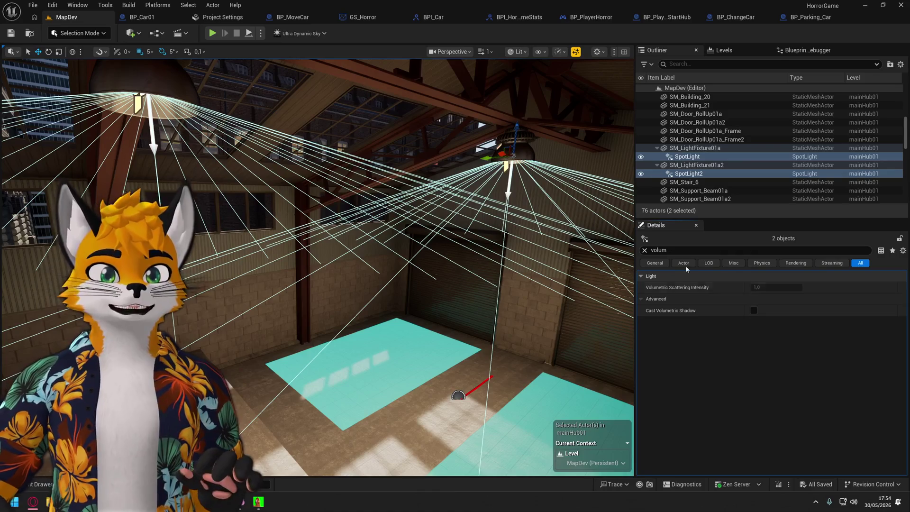
key(BackSpace)
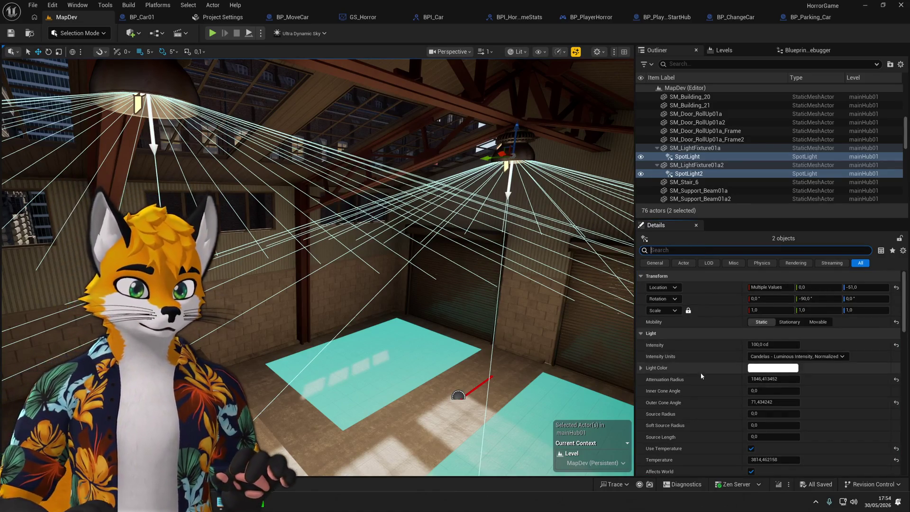
scroll(688, 375, down, 2)
scroll(688, 375, down, 3)
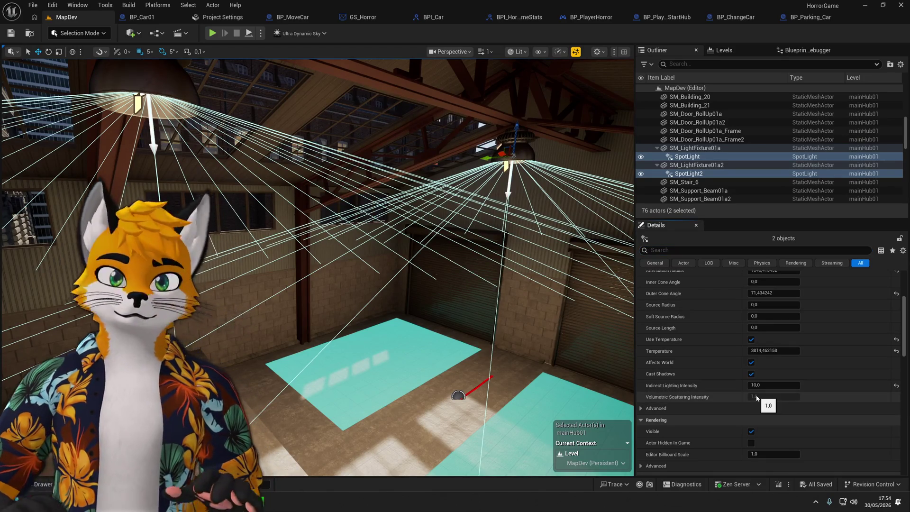
scroll(756, 397, up, 1)
scroll(757, 397, up, 2)
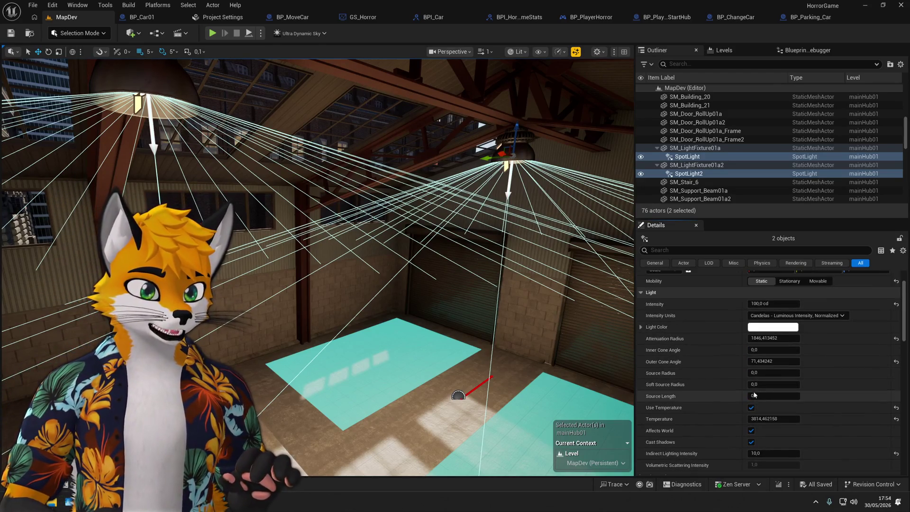
click(778, 315)
click(757, 337)
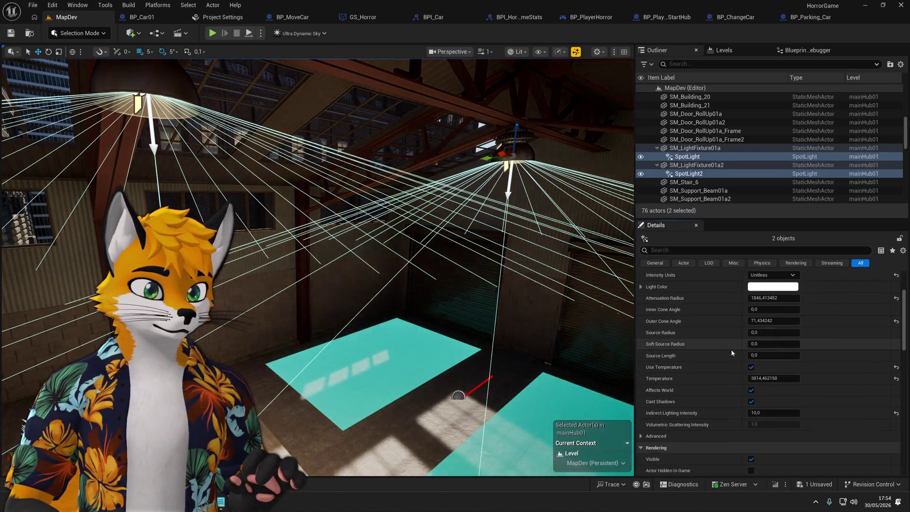
click(773, 315)
click(763, 337)
scroll(726, 349, down, 2)
scroll(727, 353, up, 1)
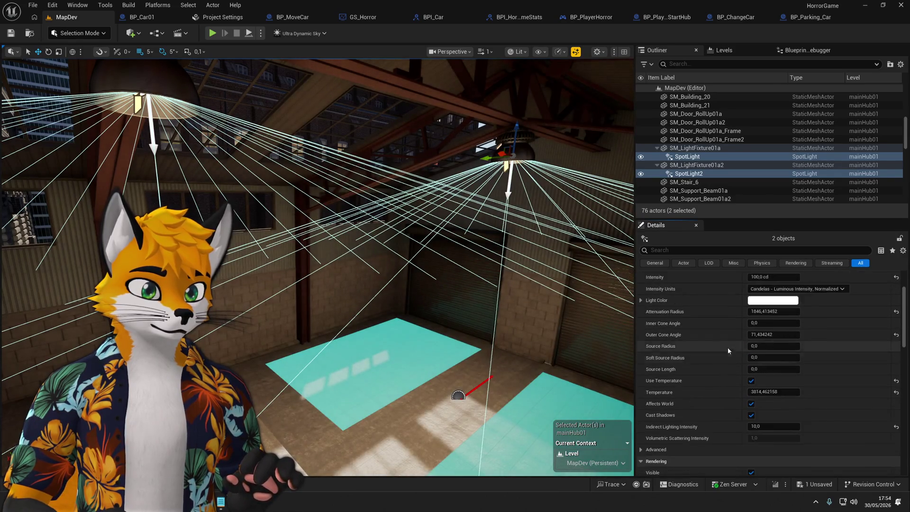
click(778, 289)
click(774, 313)
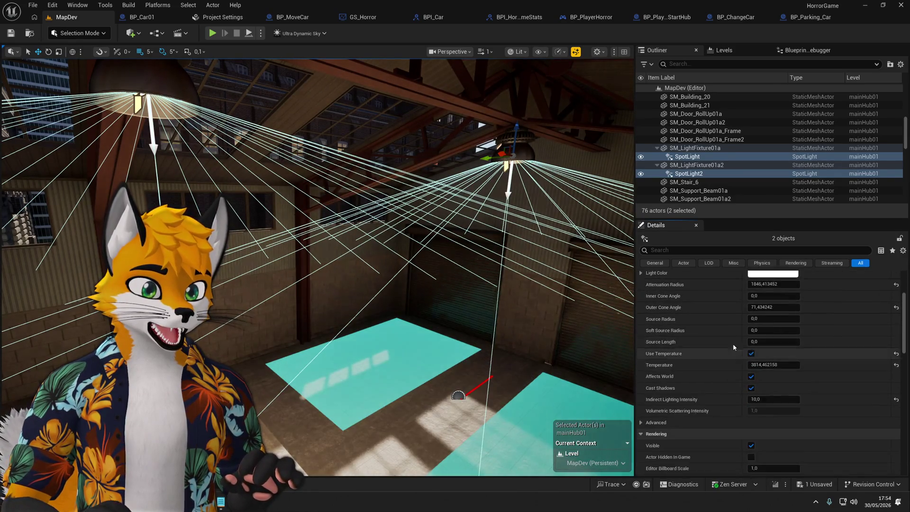
scroll(732, 346, up, 1)
key(ctrl+z)
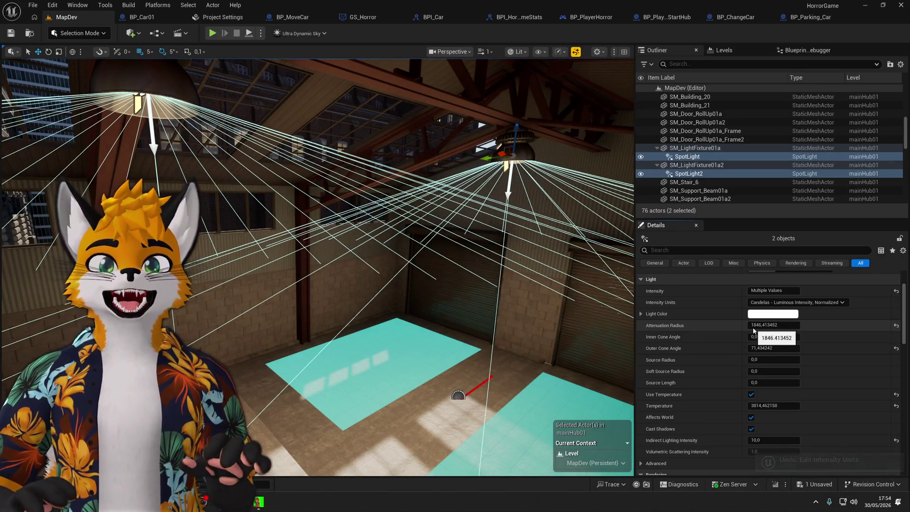
scroll(756, 384, down, 2)
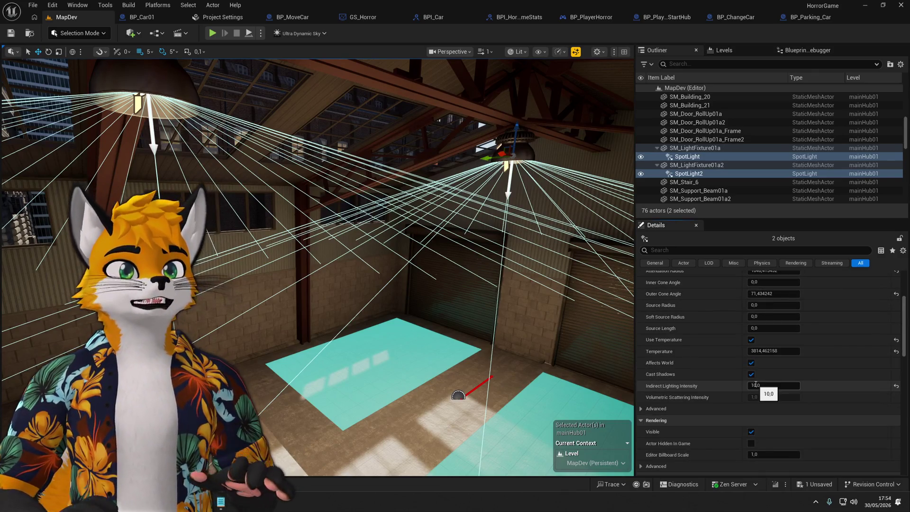
scroll(755, 384, down, 2)
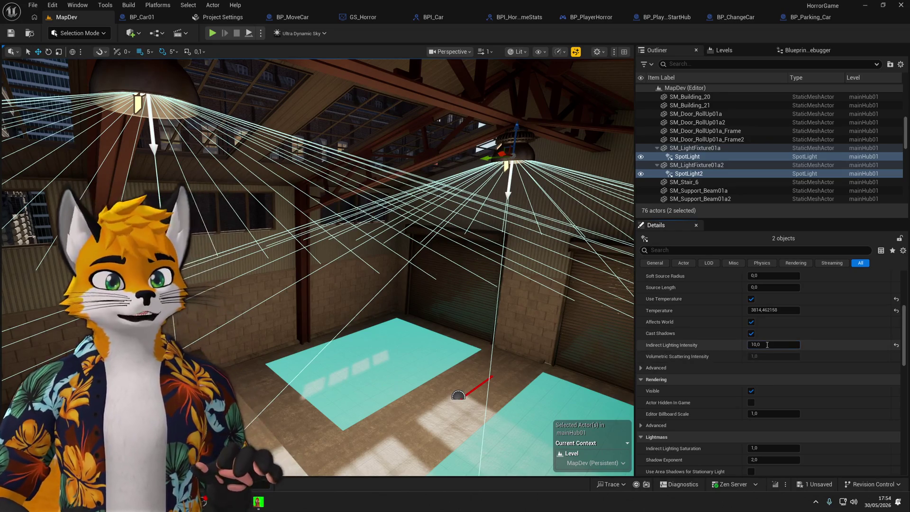
click(767, 345)
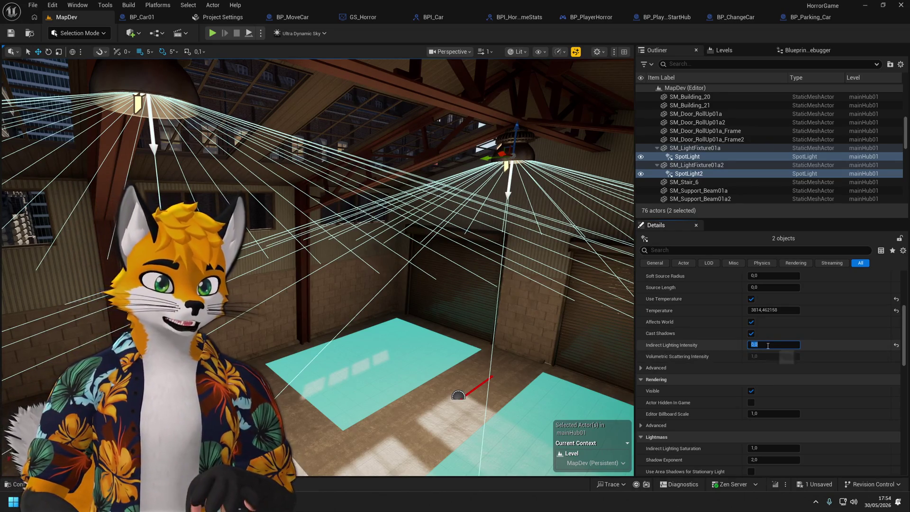
text(10)
key(Return)
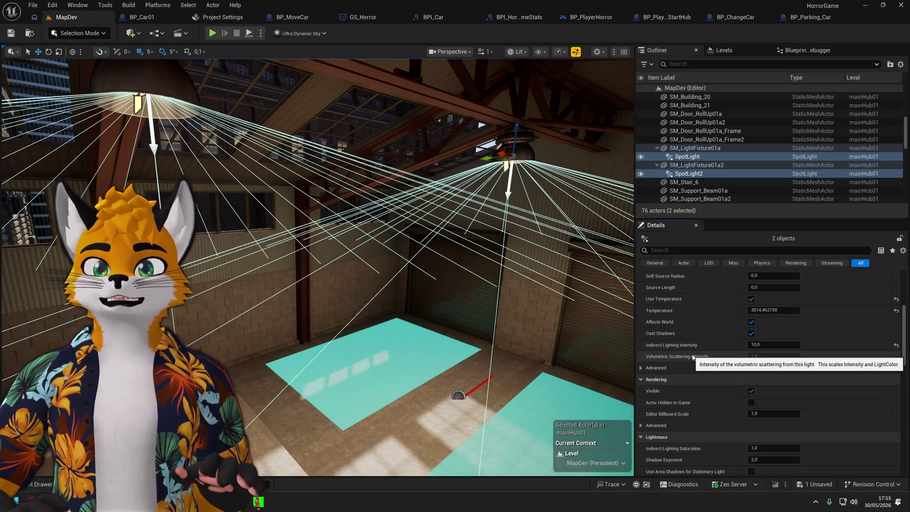
scroll(697, 353, up, 1)
click(751, 326)
click(751, 349)
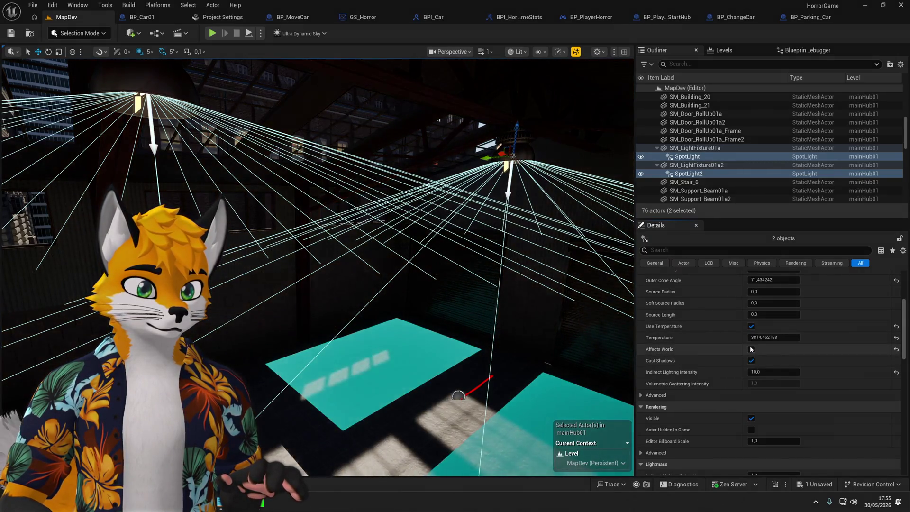
click(751, 349)
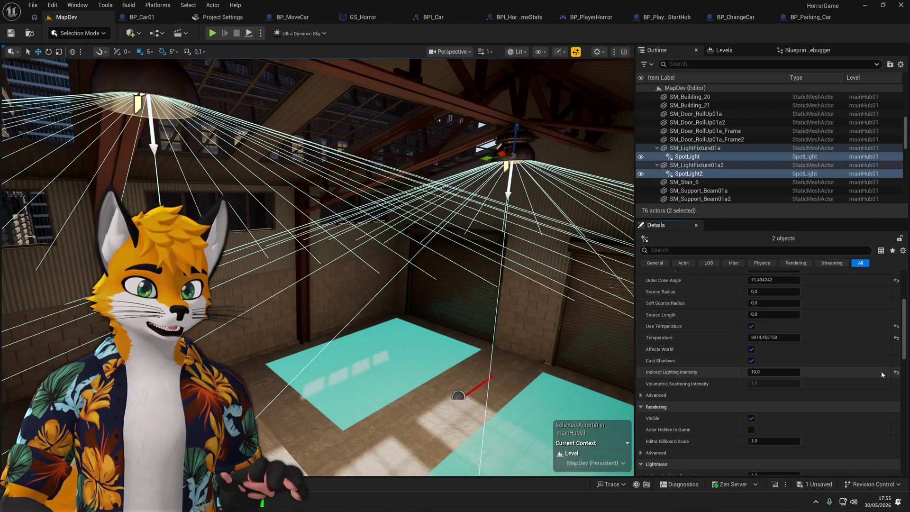
mouse_move(341, 251)
mouse_down()
mouse_move(332, 213)
mouse_move(342, 251)
mouse_up()
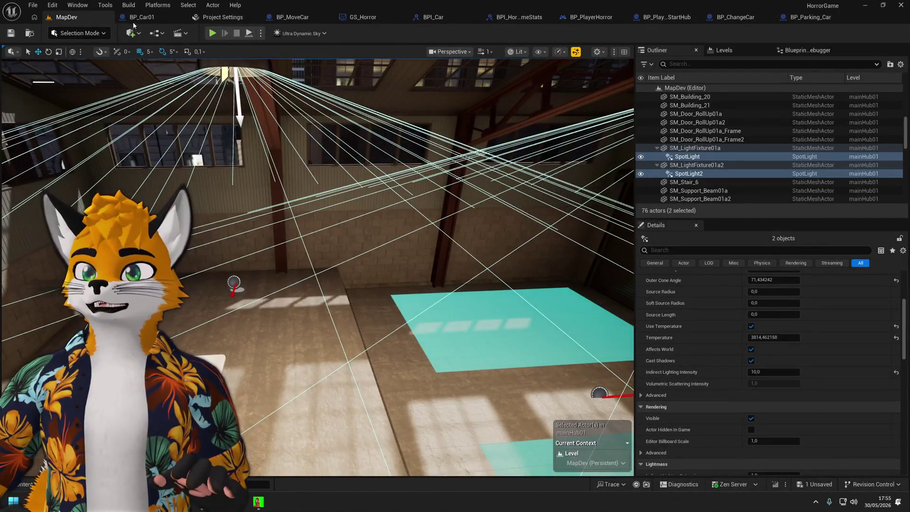
Place a new spot light in the level from the actor placement list.
click(134, 33)
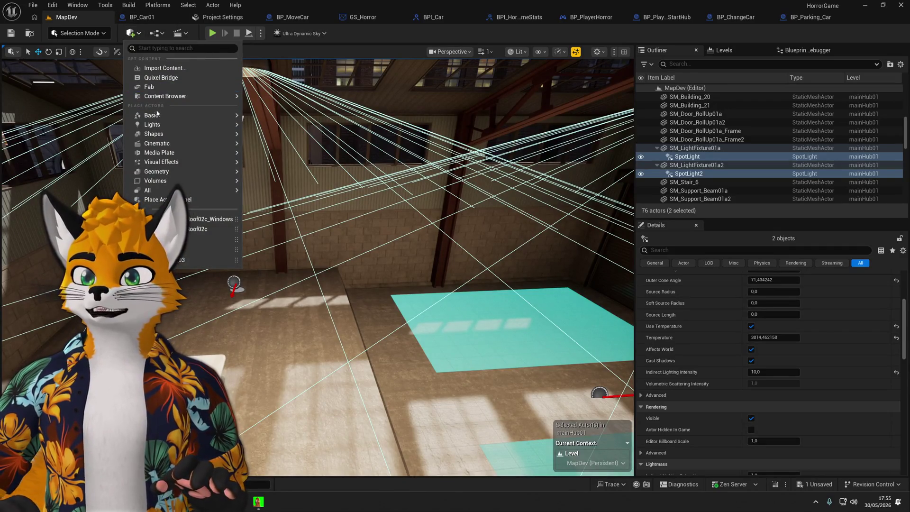
mouse_move(160, 133)
click(724, 172)
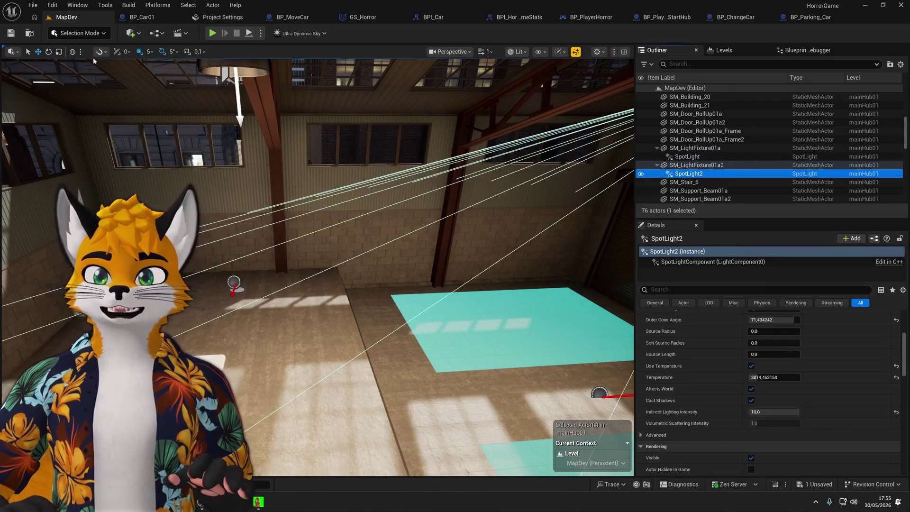
click(133, 33)
mouse_move(156, 125)
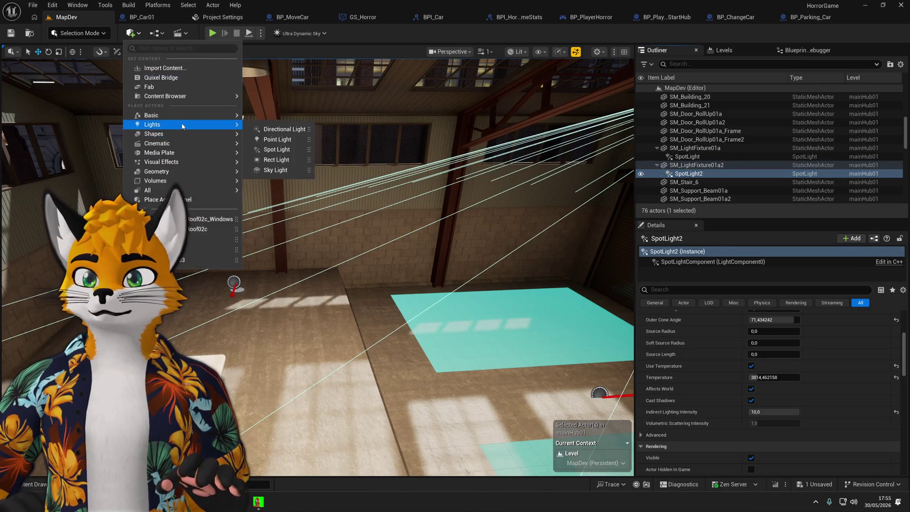
click(286, 149)
Raise the spotlight's Volumetric Scattering Intensity to 100 and collapse its advanced settings.
scroll(716, 374, down, 10)
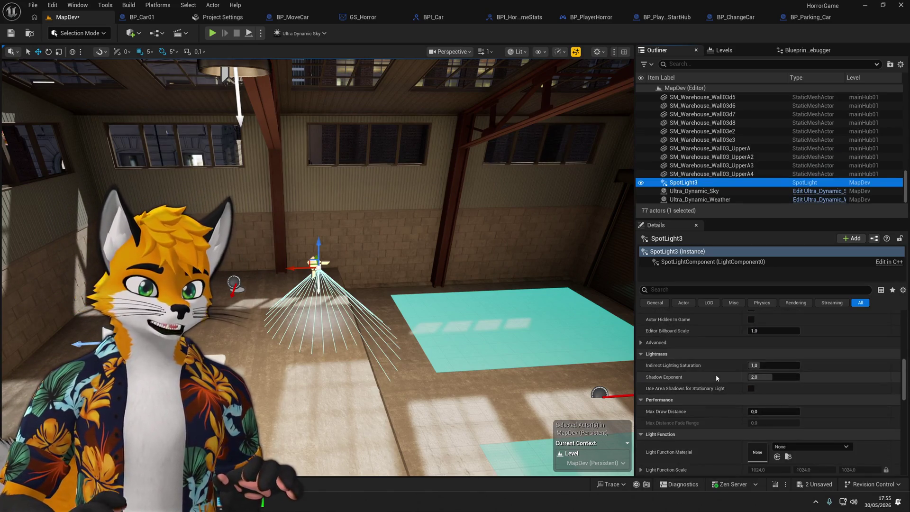
scroll(716, 377, up, 10)
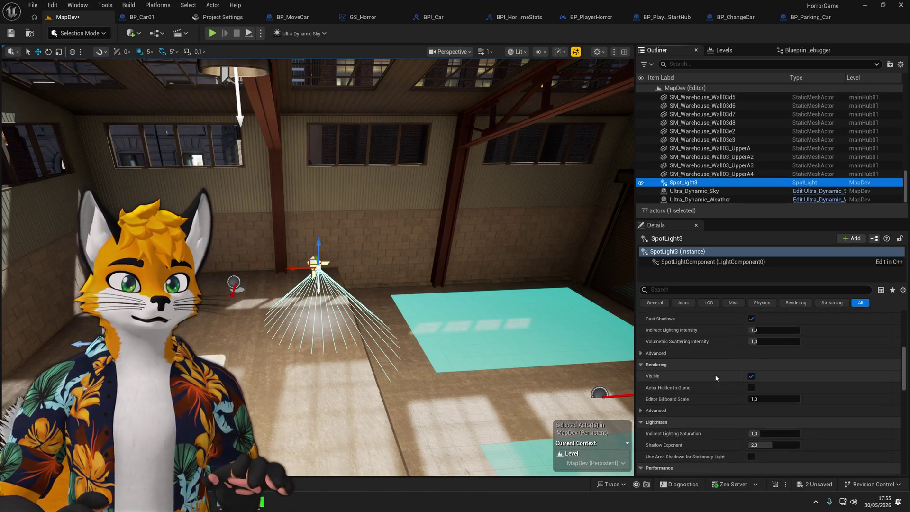
scroll(715, 378, up, 2)
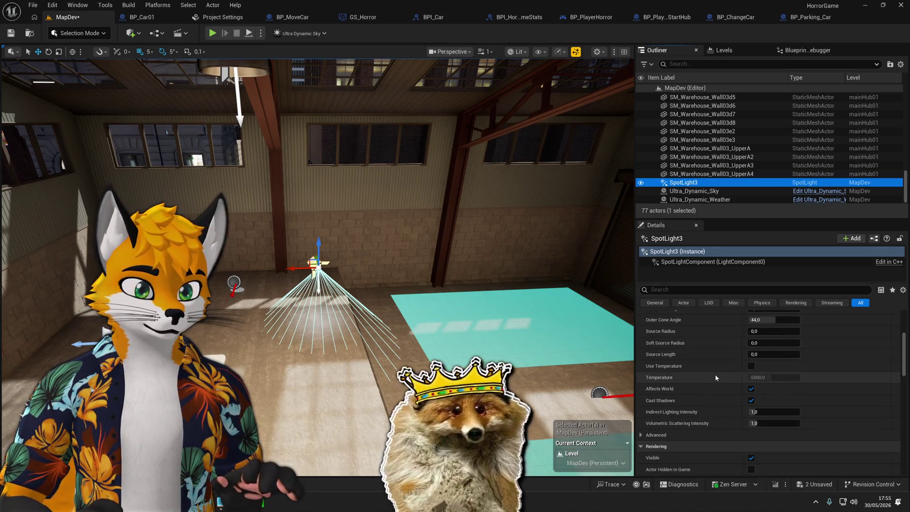
scroll(672, 397, down, 6)
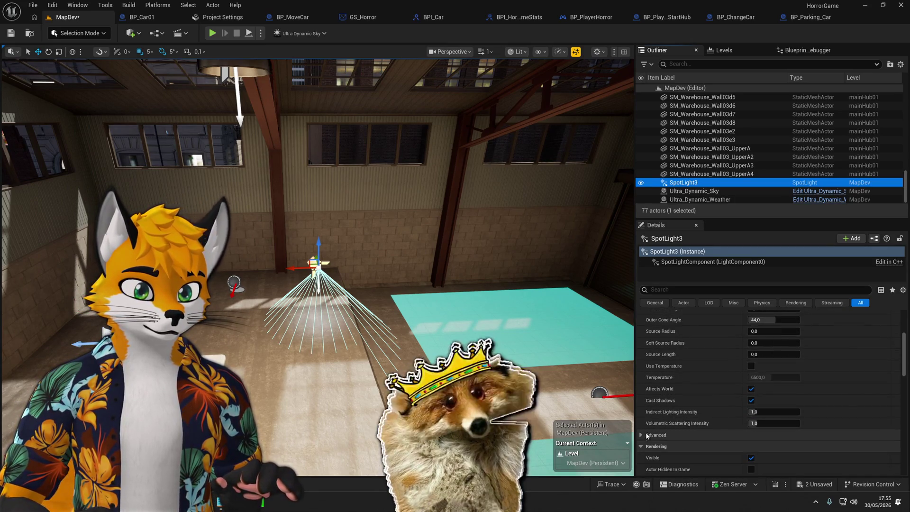
scroll(664, 413, up, 1)
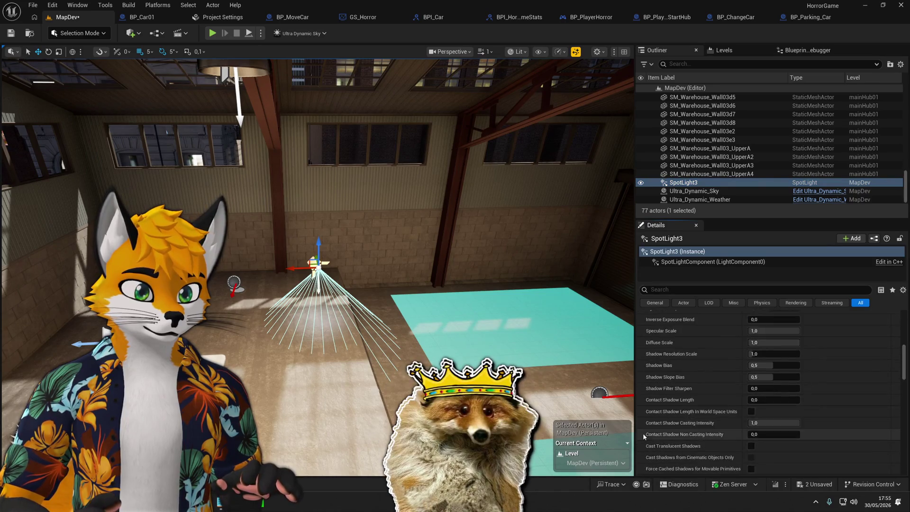
click(641, 380)
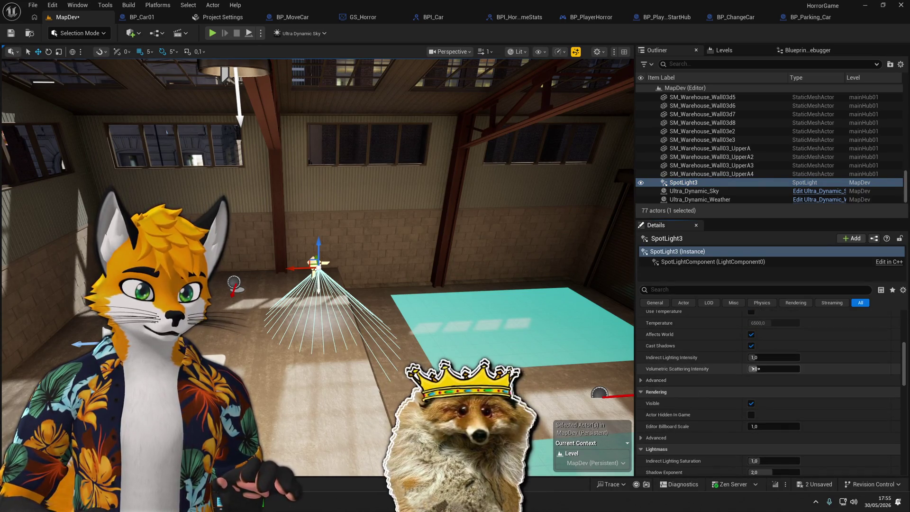
drag(760, 369, 788, 369)
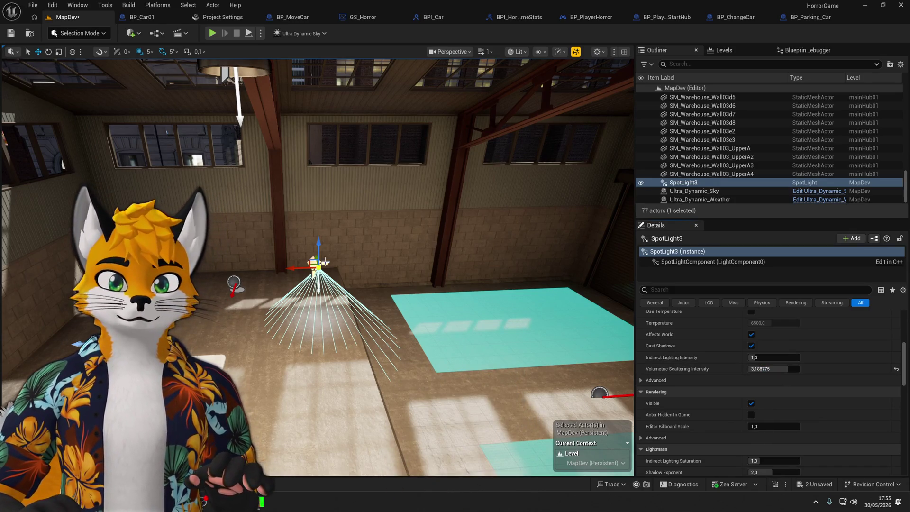
drag(318, 262, 311, 190)
scroll(739, 376, up, 5)
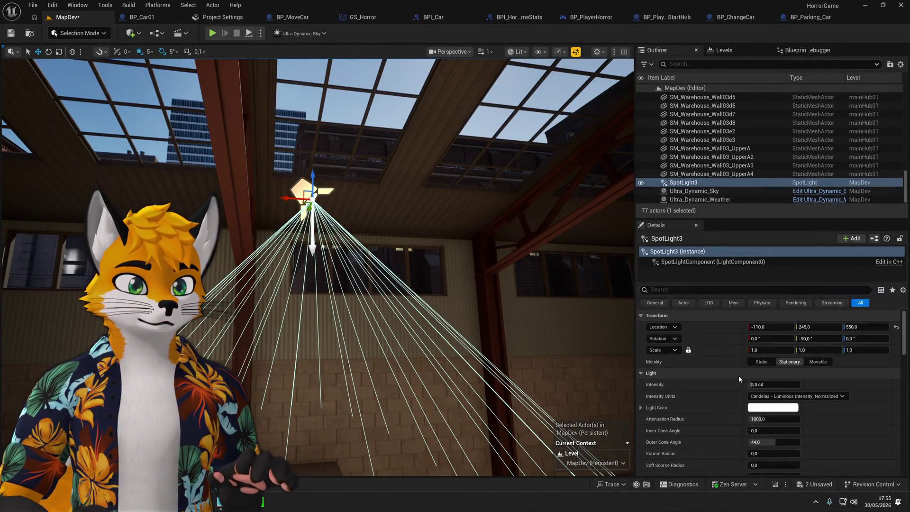
Set the spotlight's intensity to 100 cd, then much higher, and frame the light.
click(770, 385)
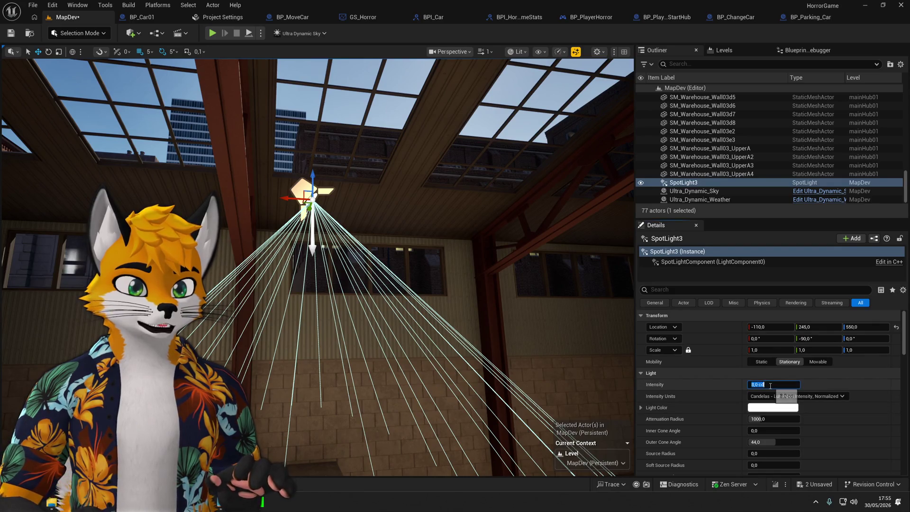
text(100)
key(Return)
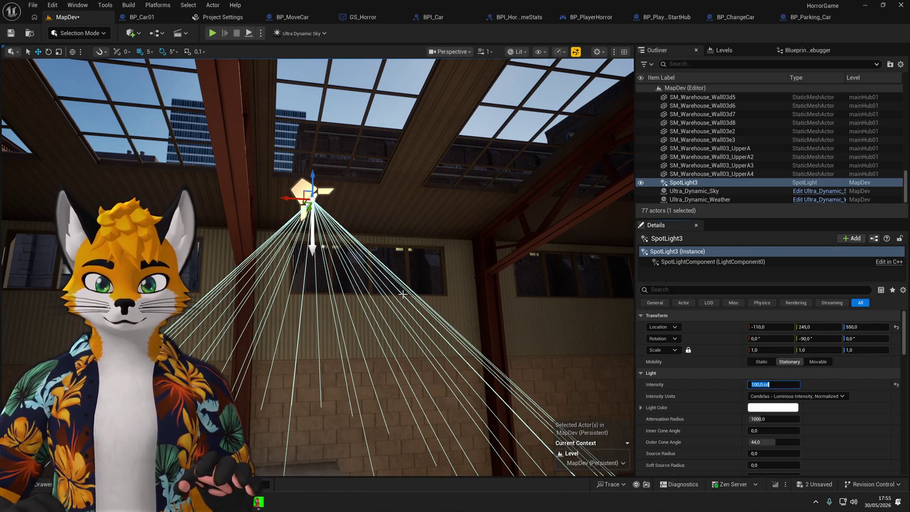
click(778, 385)
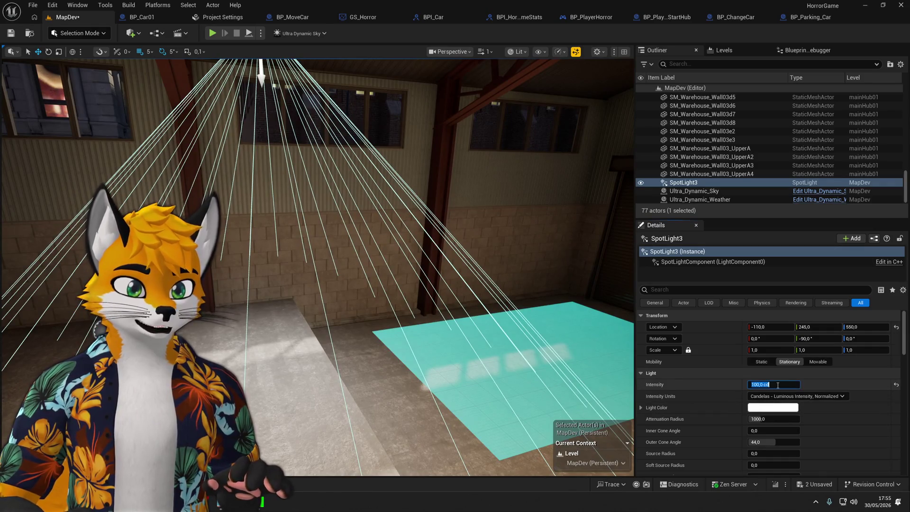
text(1000)
key(Return)
scroll(778, 385, down, 5)
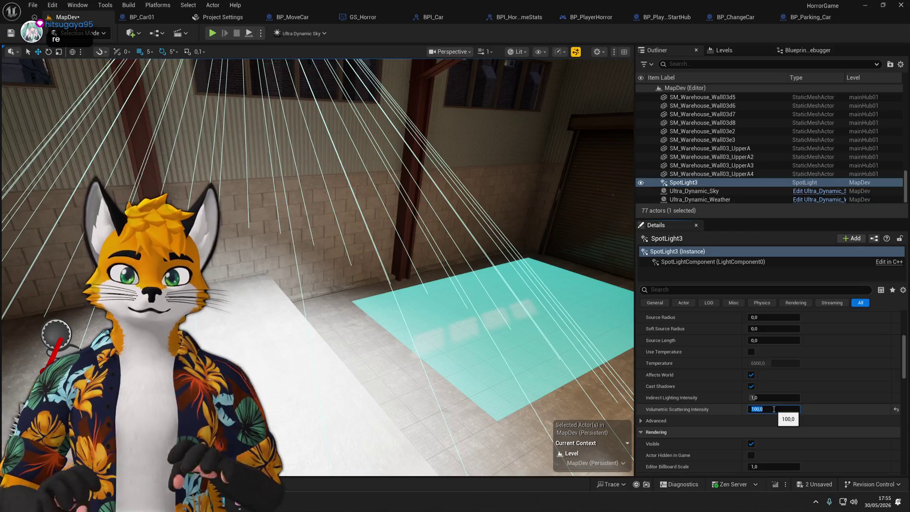
key(f)
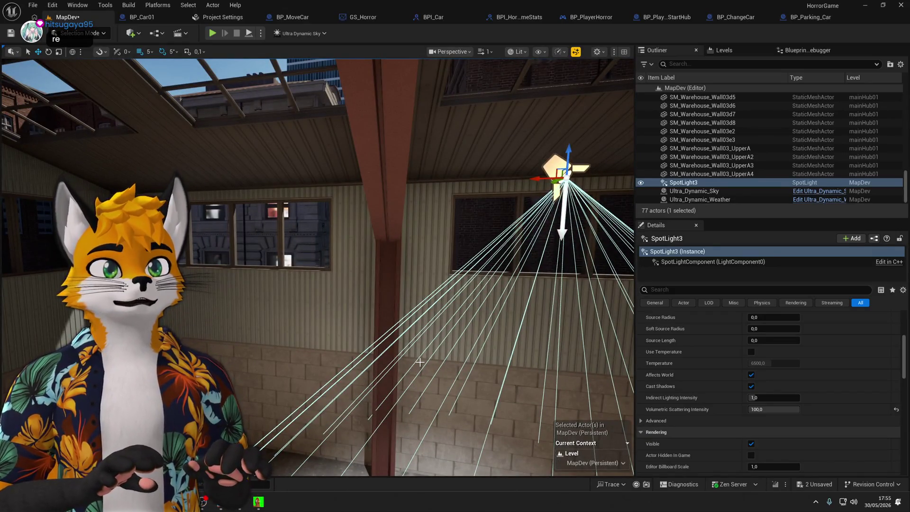
Frame SpotLight3 in the viewport and delete it from MapDev.
drag(420, 361, 420, 303)
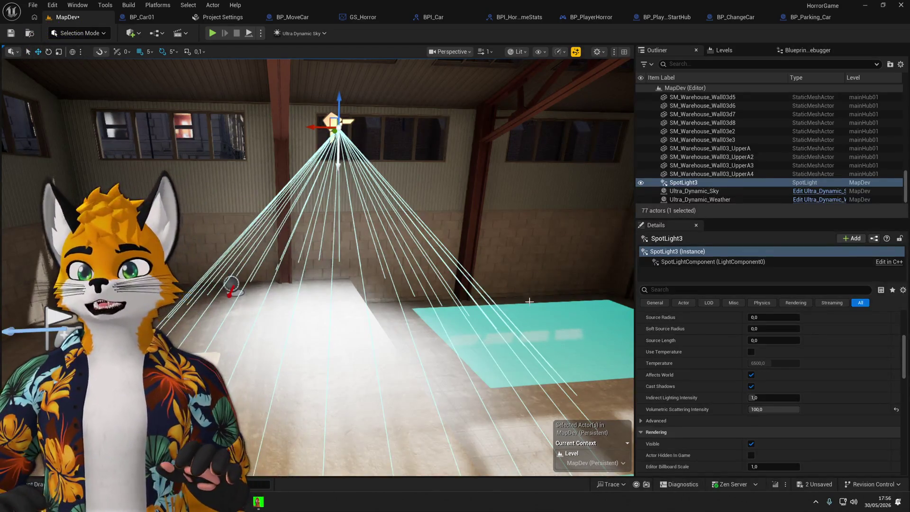
drag(318, 266, 317, 199)
key(f)
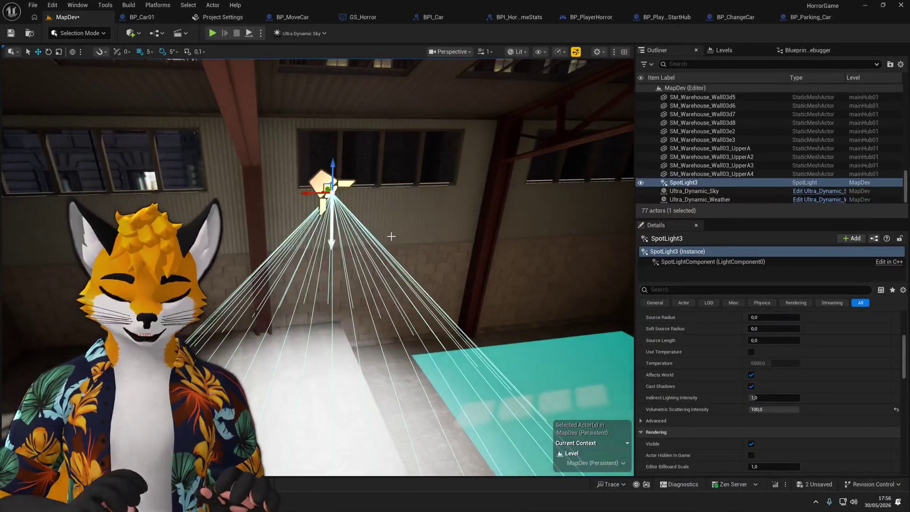
key(Delete)
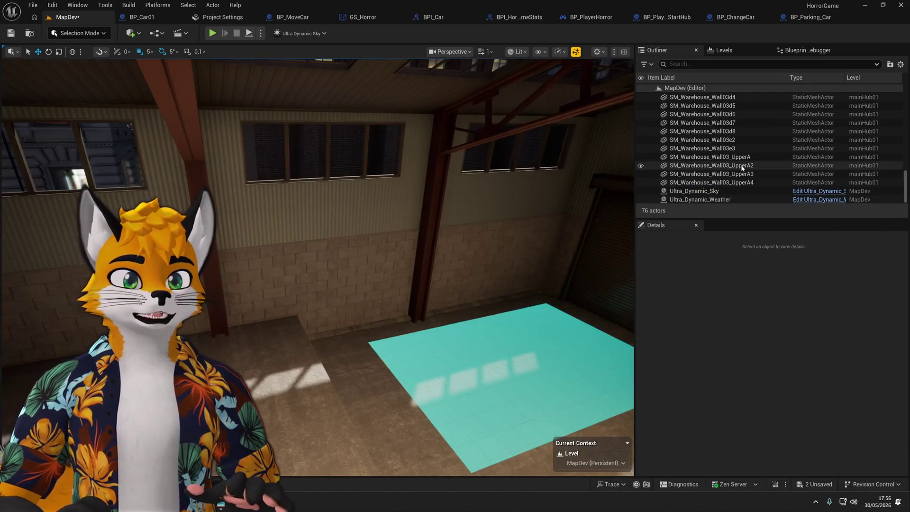
drag(317, 284, 318, 246)
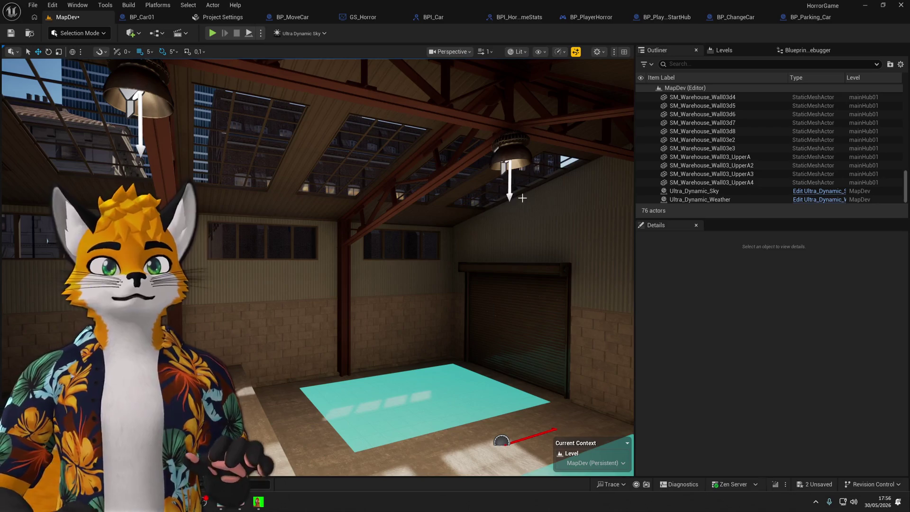
mouse_move(522, 198)
mouse_down()
mouse_move(484, 216)
mouse_move(474, 246)
mouse_move(469, 227)
mouse_move(464, 251)
mouse_up()
mouse_move(330, 345)
mouse_down()
mouse_move(427, 293)
mouse_move(579, 278)
mouse_move(468, 213)
mouse_move(443, 313)
mouse_up()
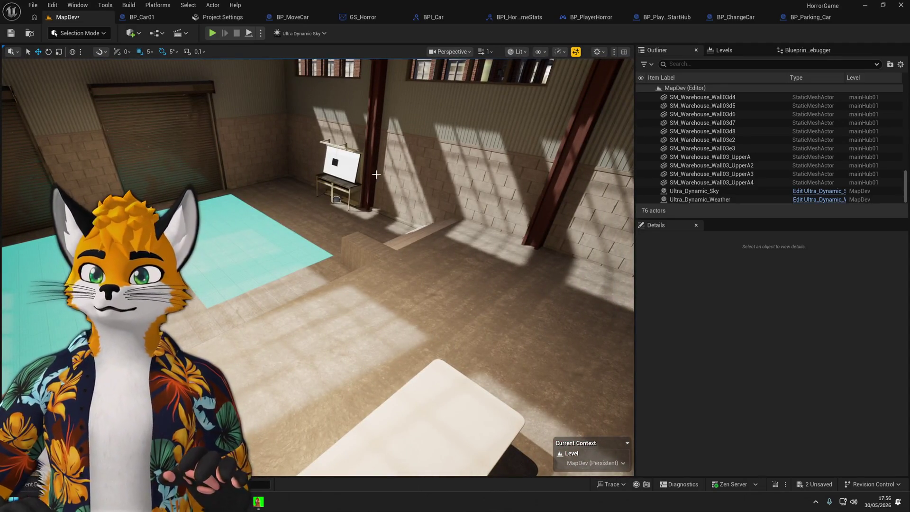
key(ctrl+space)
Open the HorrorMainGame level, saving the changed MapDev and mainHub01 levels.
click(738, 294)
key(ctrl+shift+s)
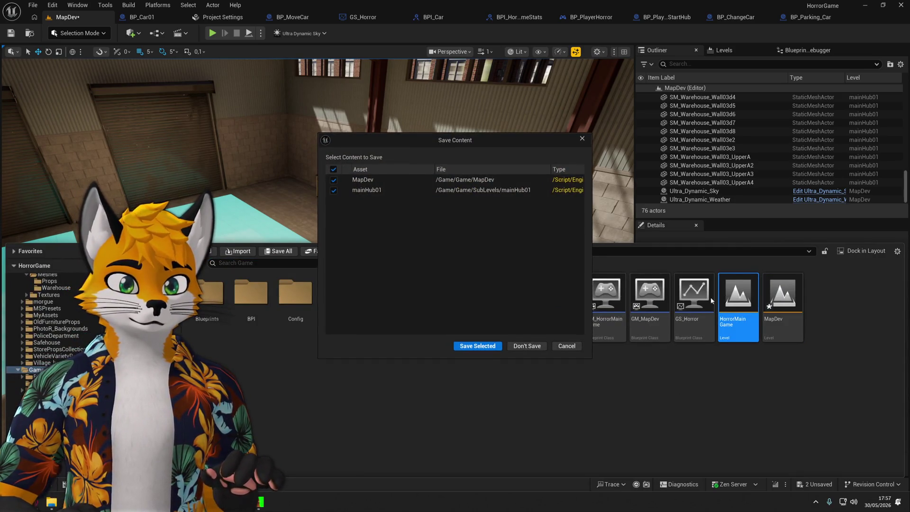
click(476, 345)
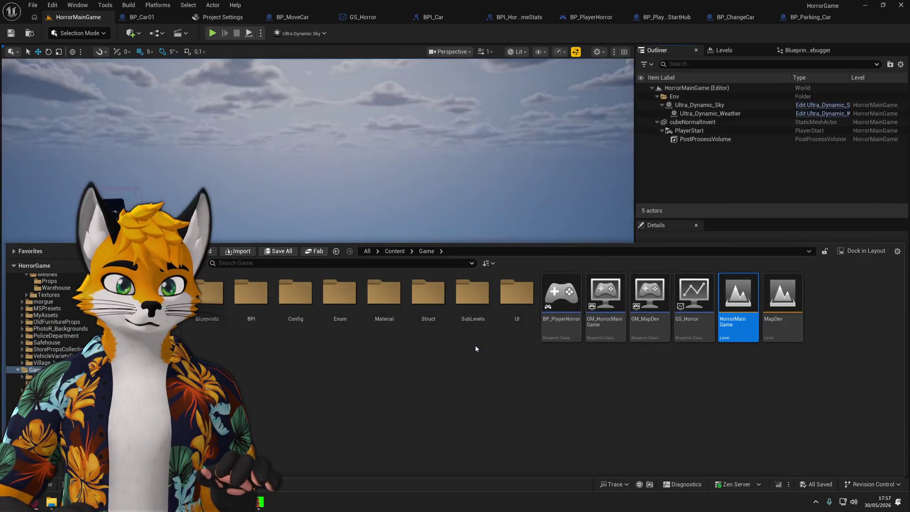
Start a play-in-editor session and select the table to inspect its properties.
click(212, 34)
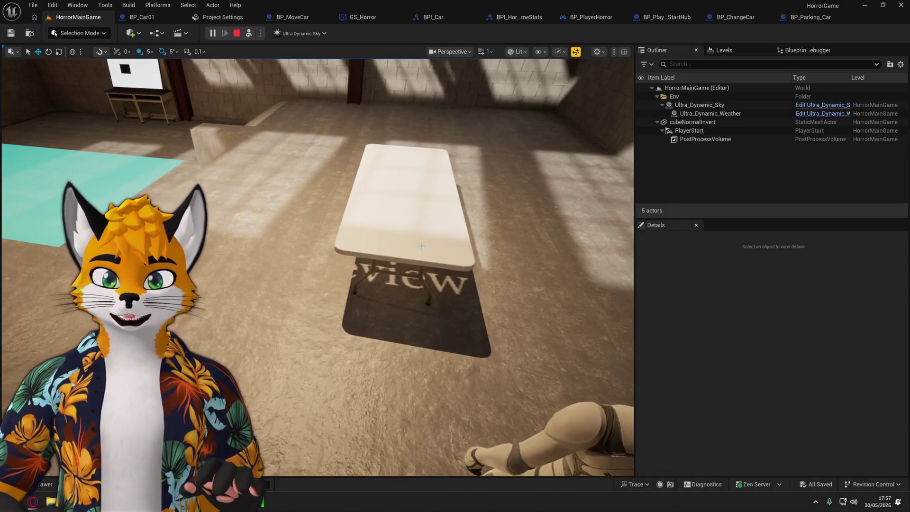
click(410, 272)
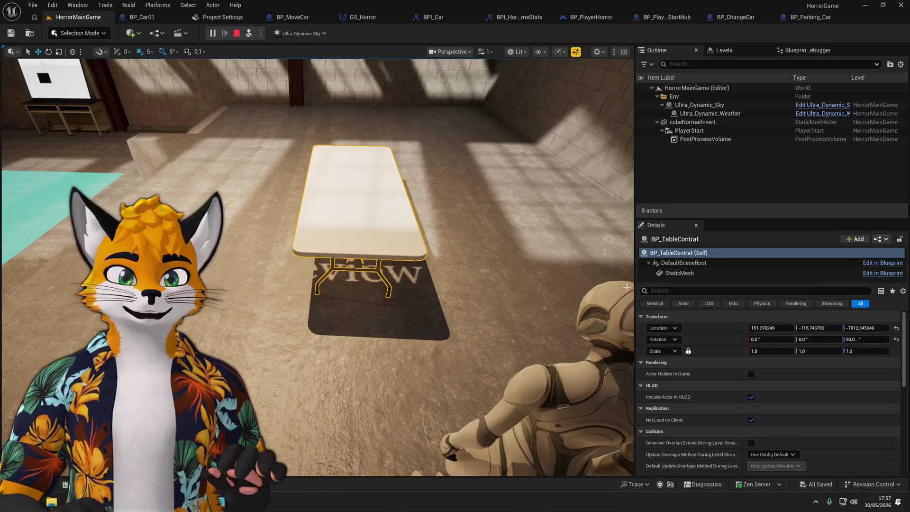
scroll(704, 329, down, 3)
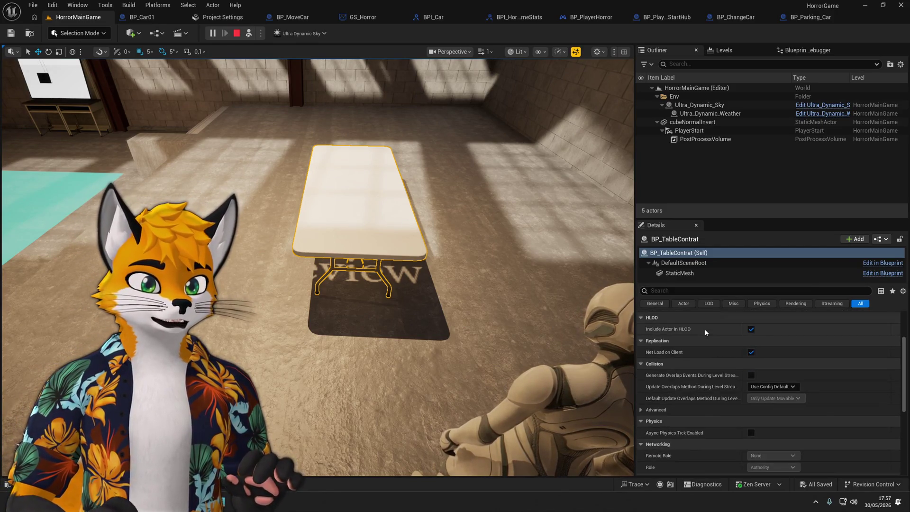
Make the table's StaticMesh Movable, slide it along Y and back to 65, then stop play.
scroll(705, 329, up, 3)
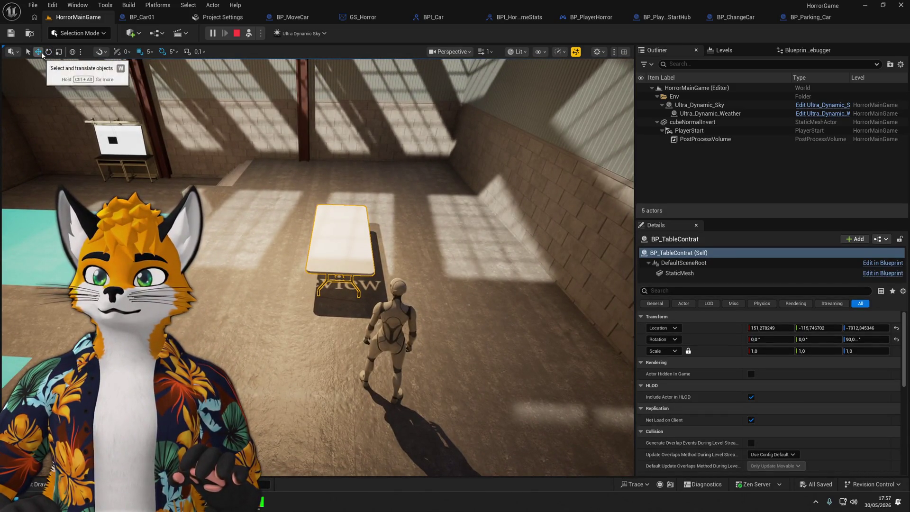
click(724, 49)
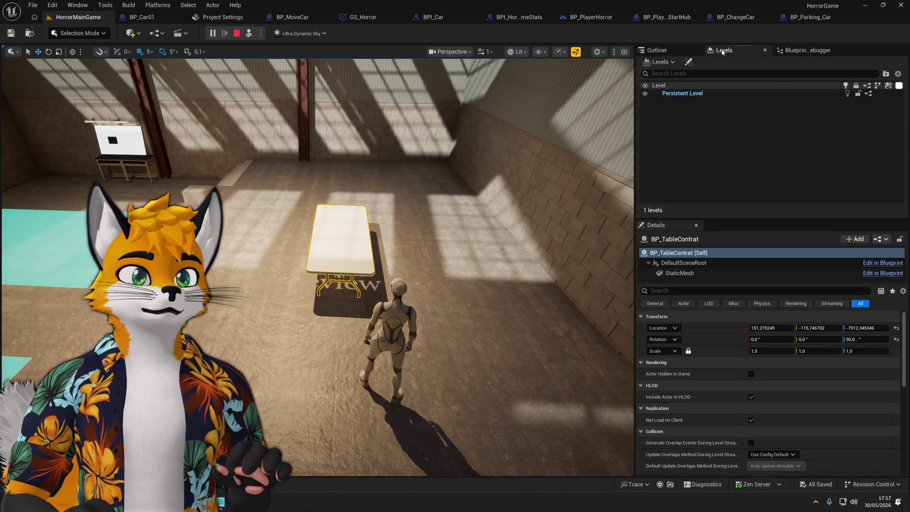
click(700, 94)
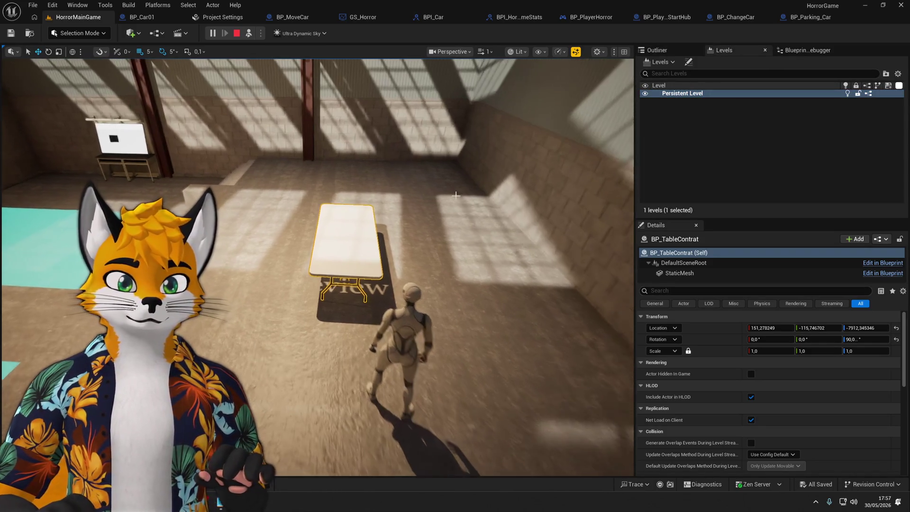
click(357, 219)
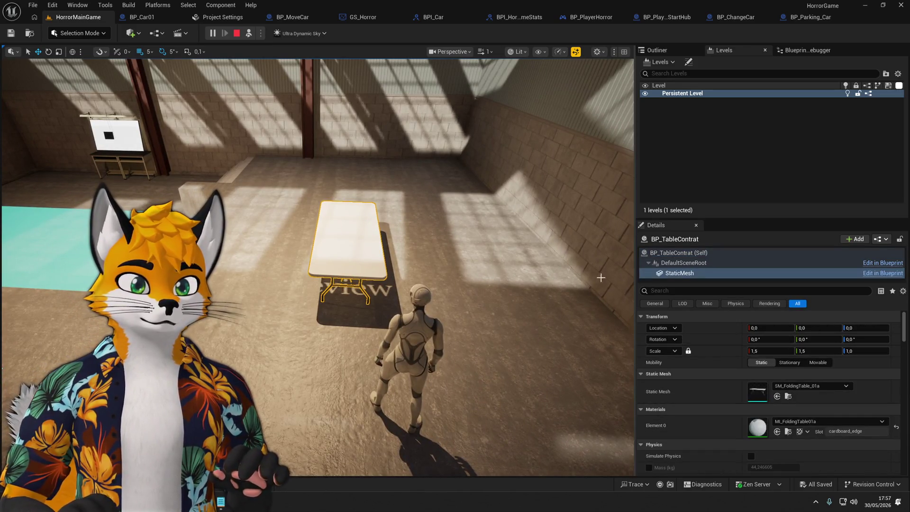
click(818, 362)
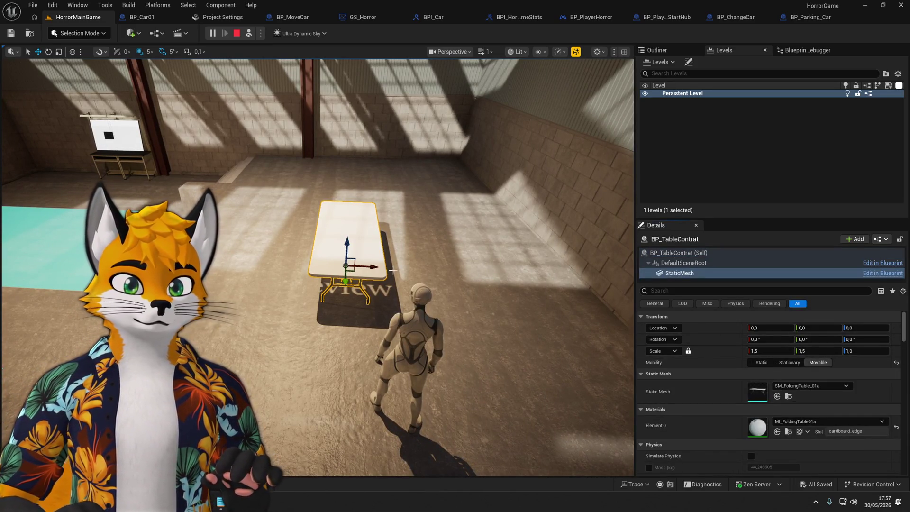
mouse_move(360, 257)
mouse_down()
mouse_move(298, 257)
mouse_move(300, 221)
mouse_move(446, 231)
mouse_move(247, 226)
mouse_move(469, 215)
mouse_move(320, 235)
mouse_move(424, 237)
mouse_move(308, 250)
mouse_move(377, 263)
mouse_up()
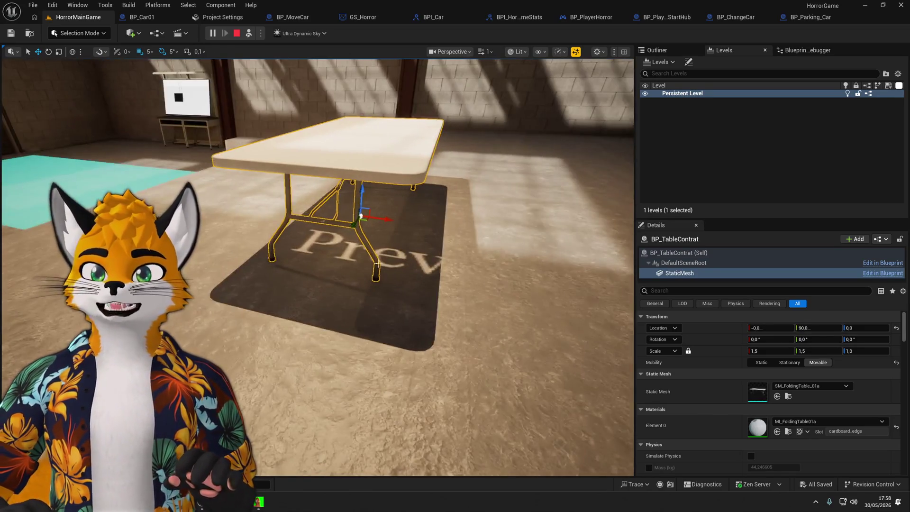
drag(382, 227, 417, 226)
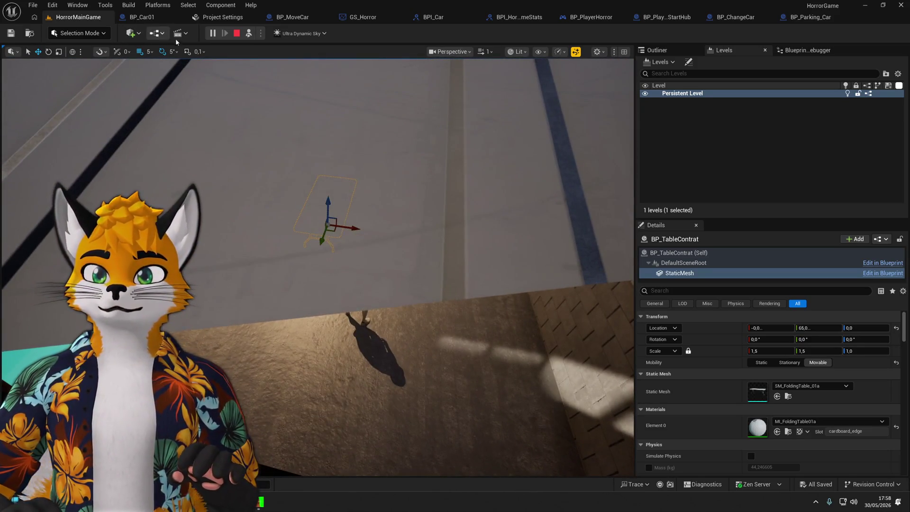
click(238, 35)
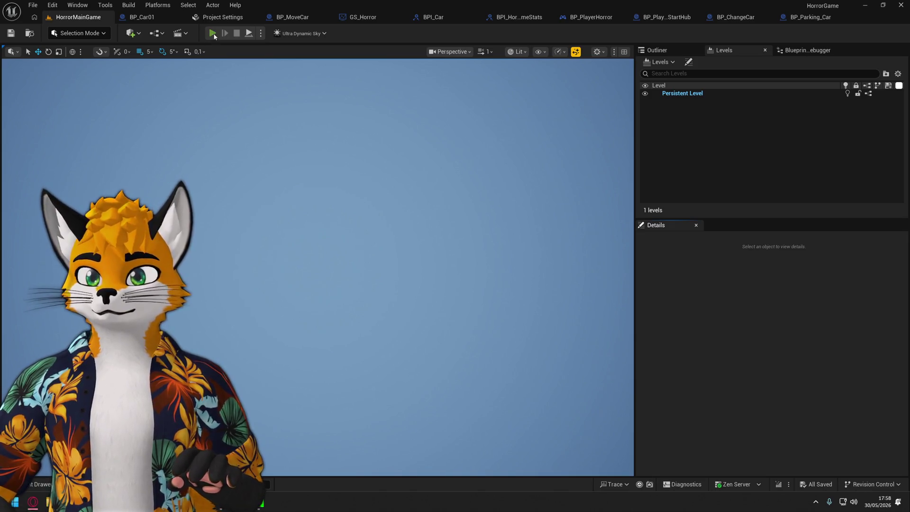
click(213, 33)
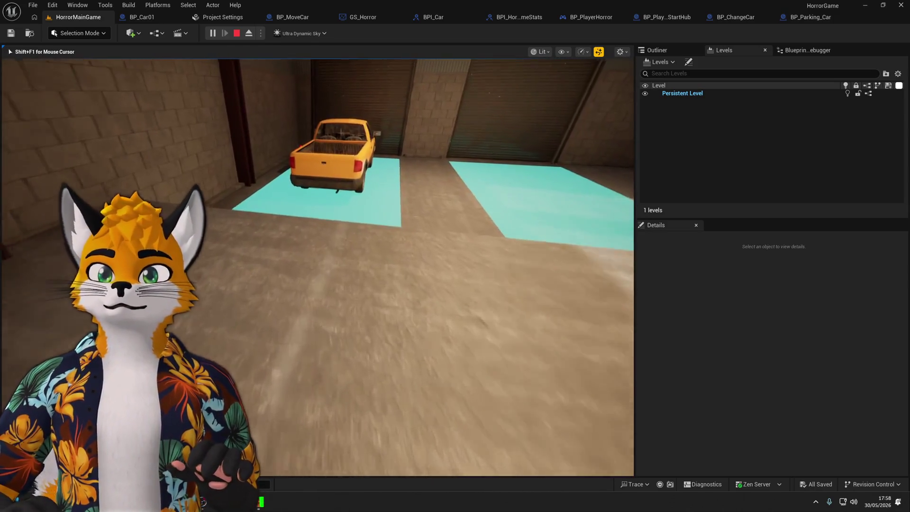
key(w)
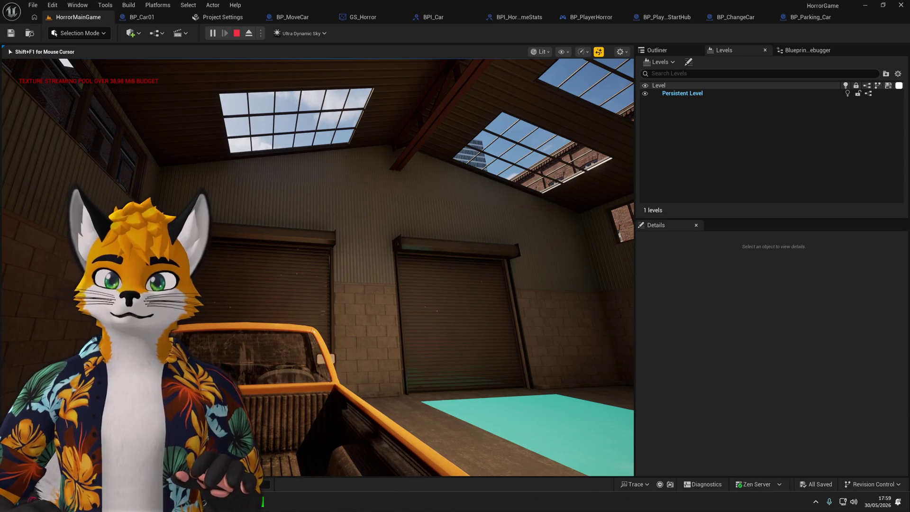
key(Escape)
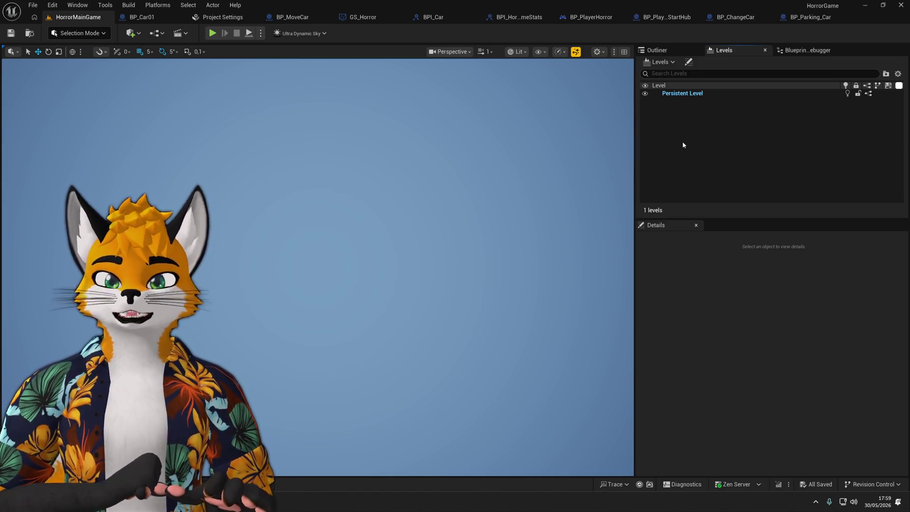
Browse the asset pack folders inside Content > Assets.
key(ctrl+space)
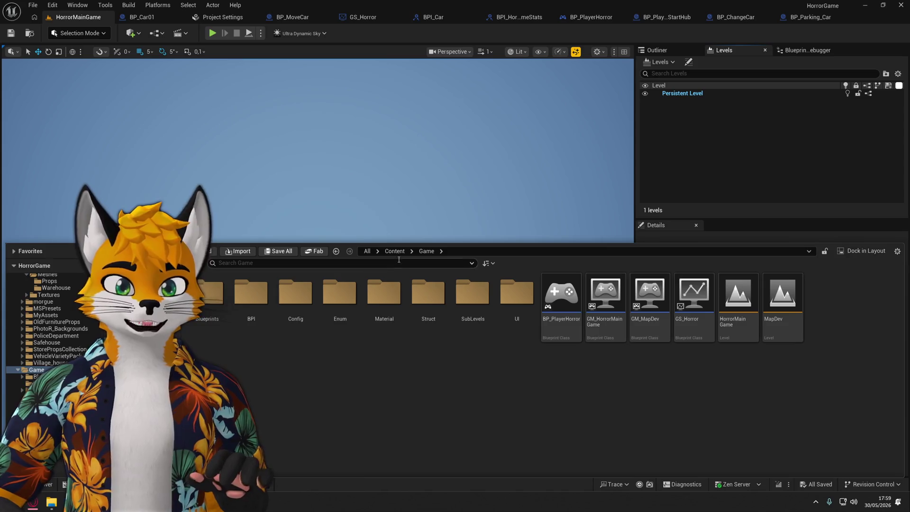
click(263, 306)
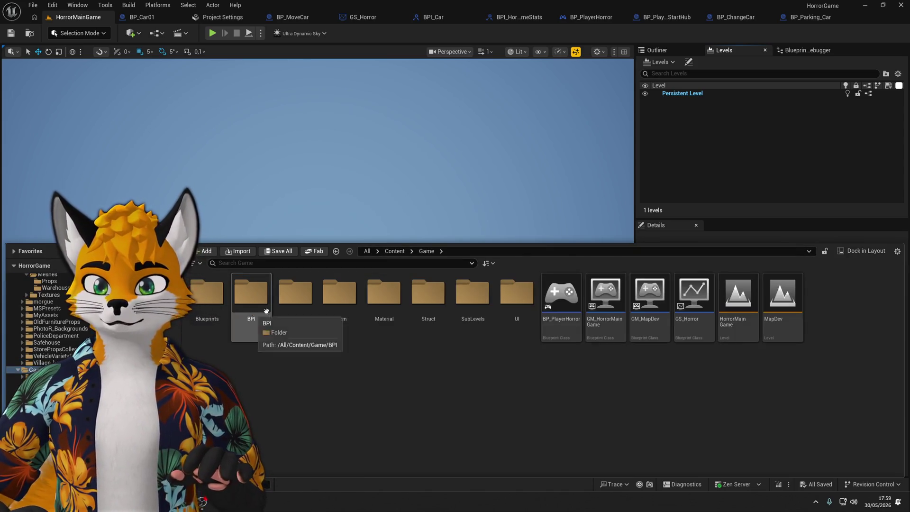
click(395, 251)
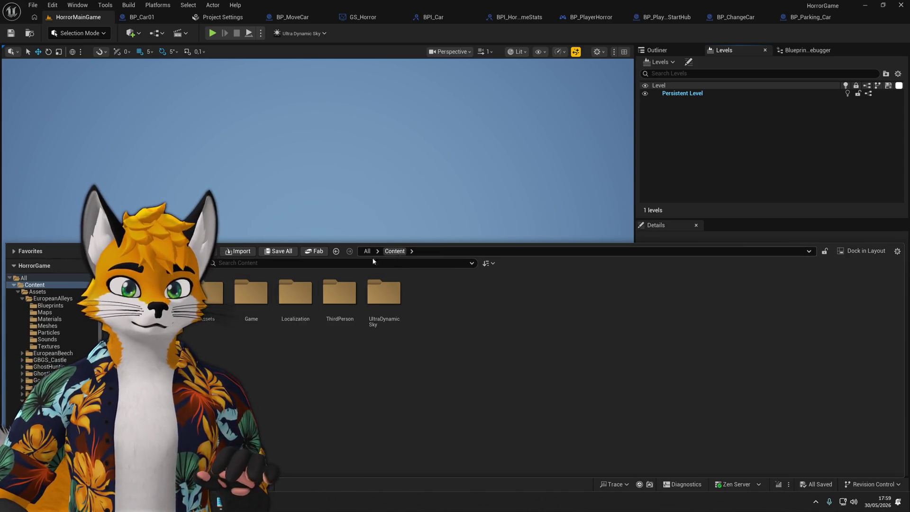
double_click(207, 292)
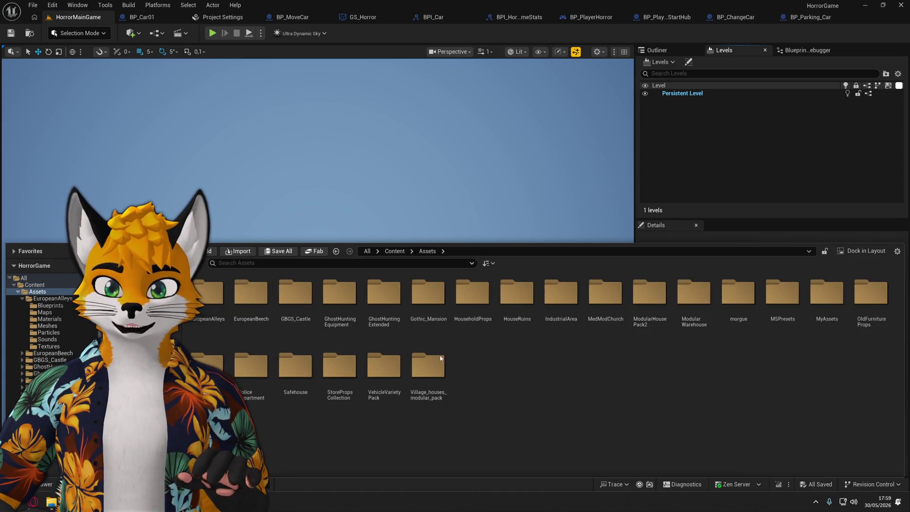
click(428, 367)
click(428, 292)
click(339, 293)
click(251, 293)
click(251, 367)
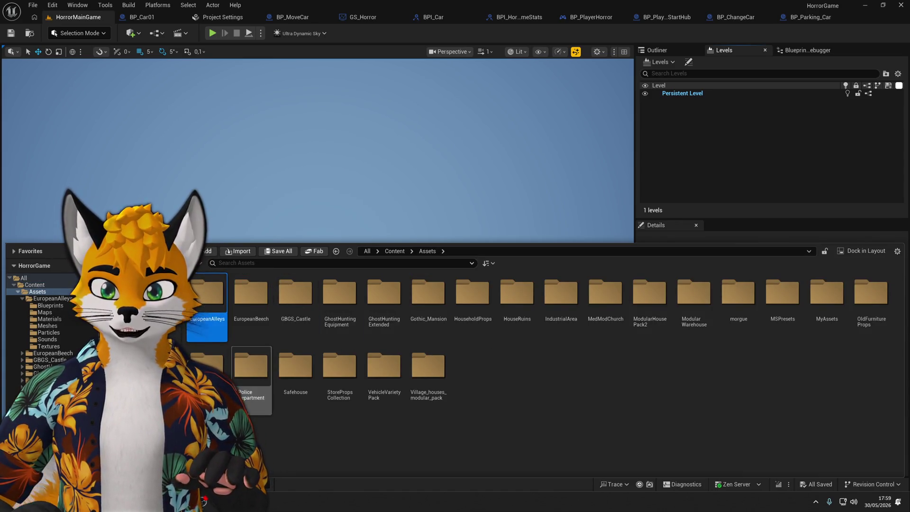
click(296, 367)
click(384, 368)
click(510, 355)
click(605, 293)
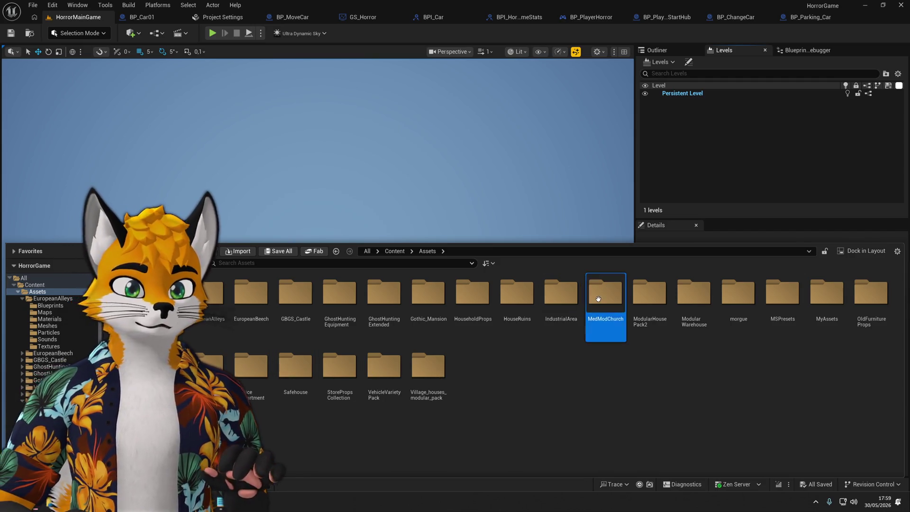
click(738, 293)
click(782, 293)
click(718, 406)
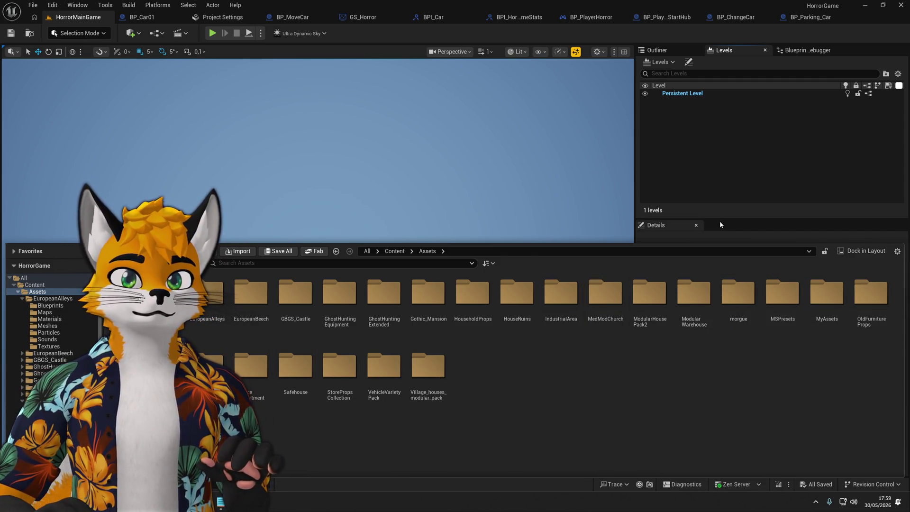
click(725, 217)
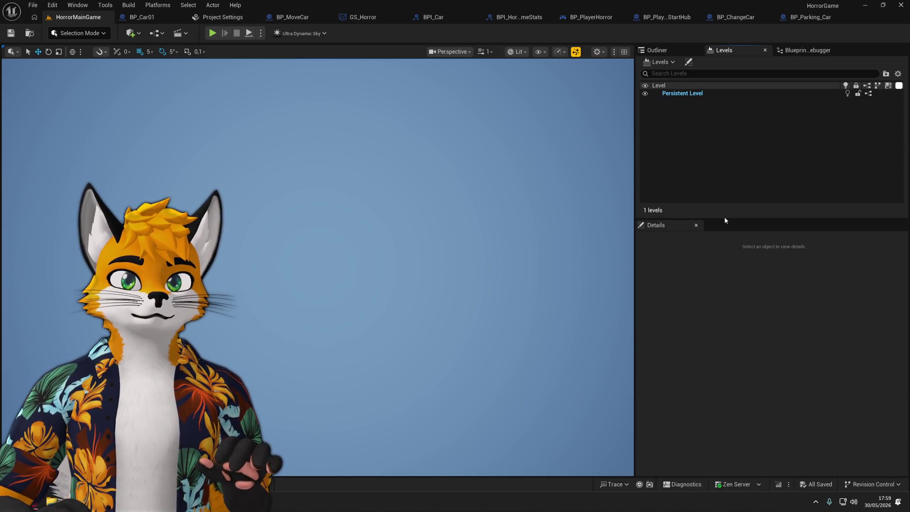
Look through more asset packs and inspect the EuropeanAlleys Maps folder.
key(ctrl+space)
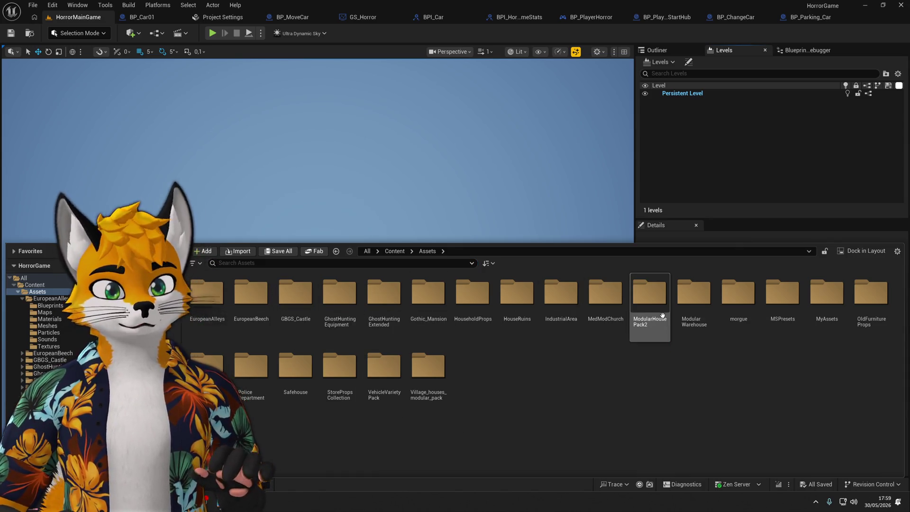
click(693, 327)
click(738, 386)
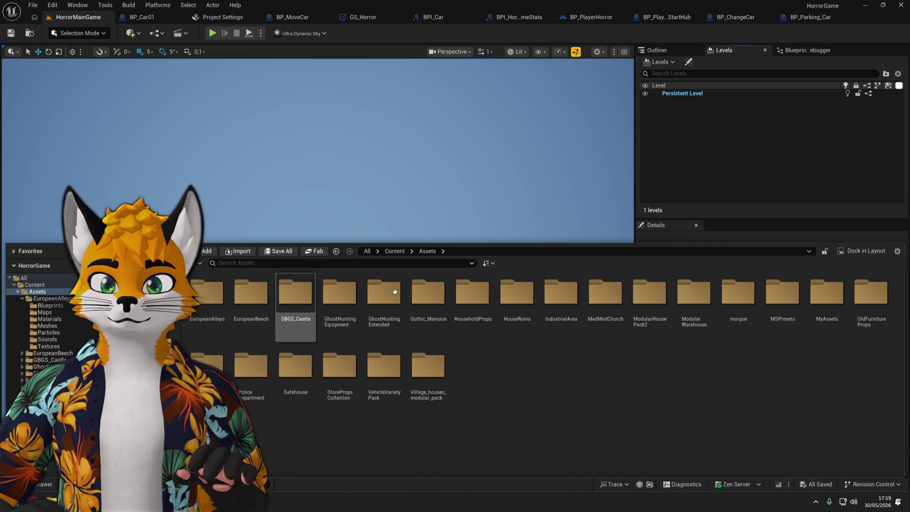
click(516, 294)
click(561, 294)
click(606, 303)
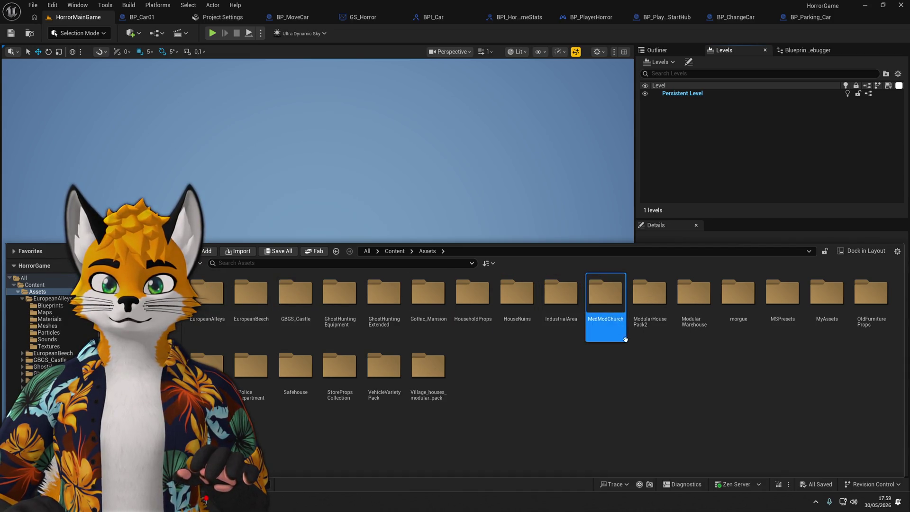
click(649, 303)
click(693, 303)
click(738, 304)
click(815, 312)
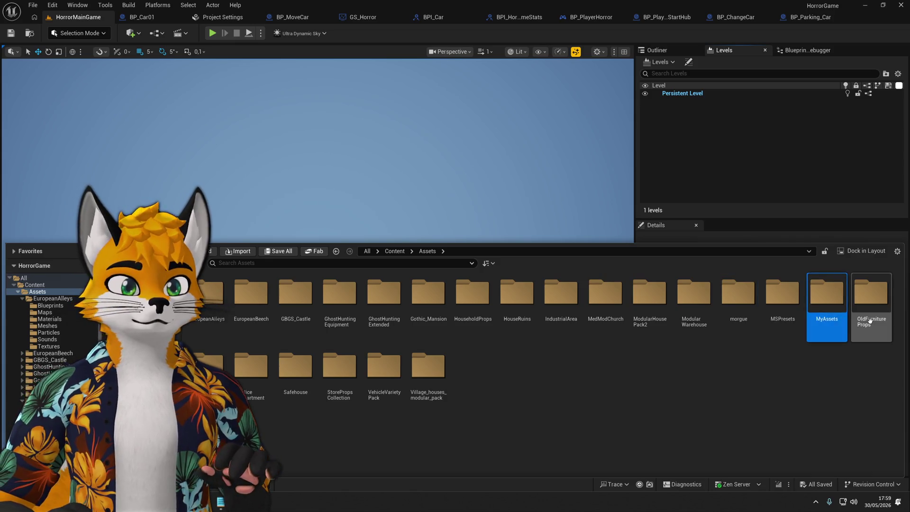
click(871, 299)
click(428, 370)
click(340, 374)
click(295, 370)
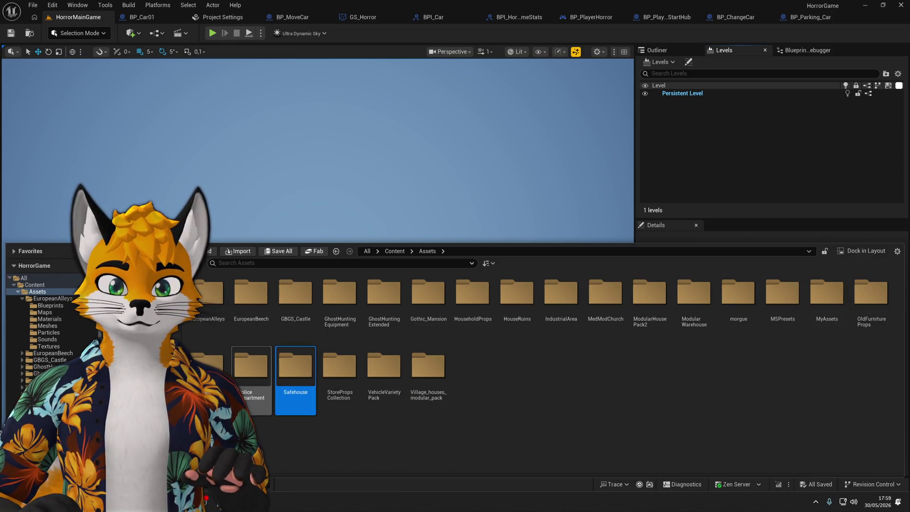
click(251, 370)
click(215, 370)
click(216, 298)
click(252, 303)
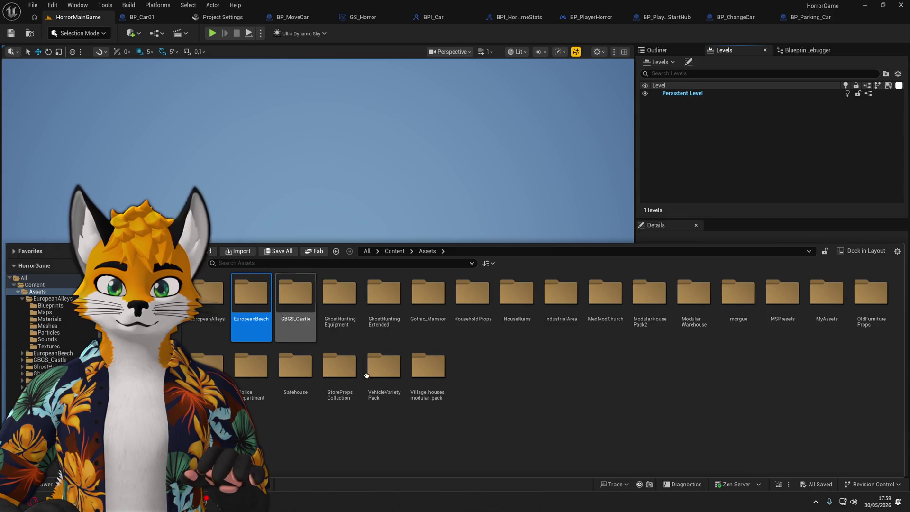
click(211, 312)
double_click(211, 314)
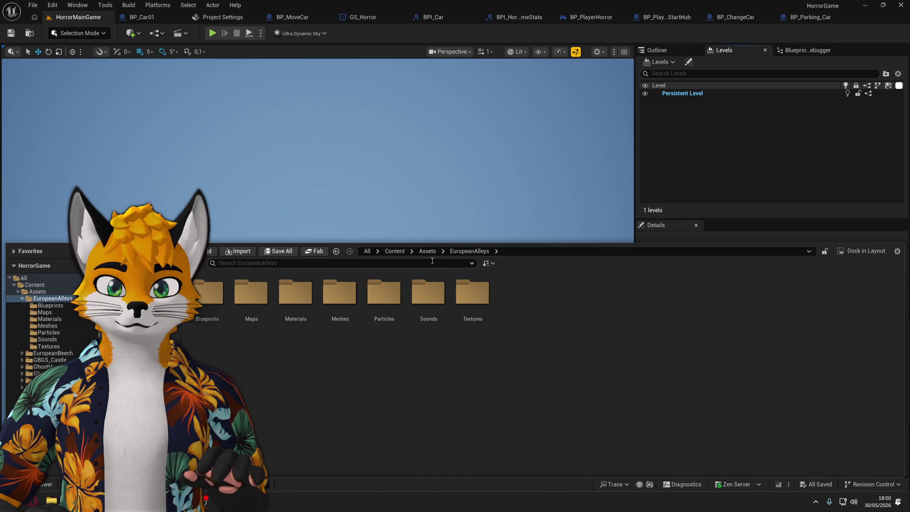
double_click(251, 291)
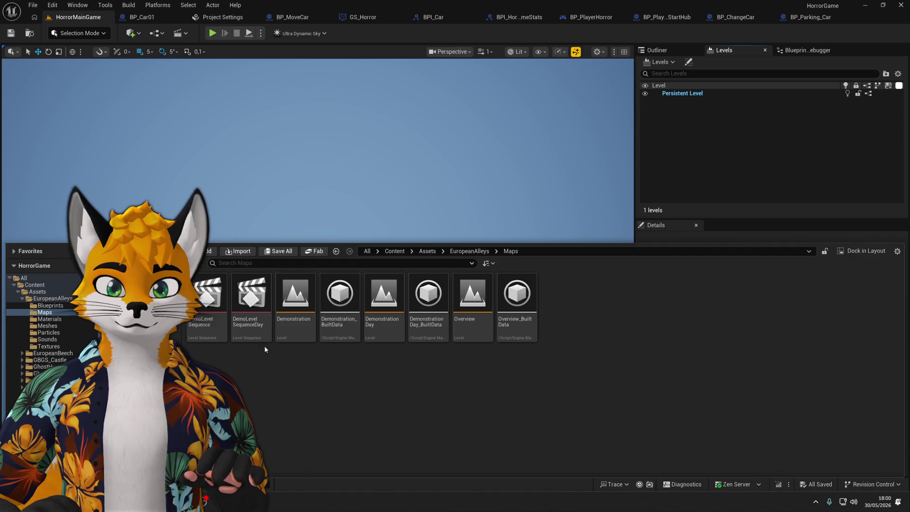
click(476, 251)
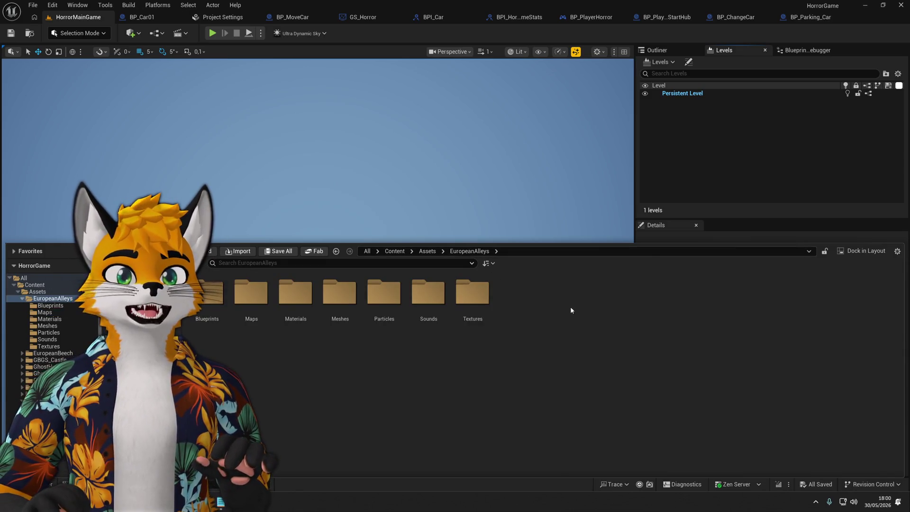
click(741, 173)
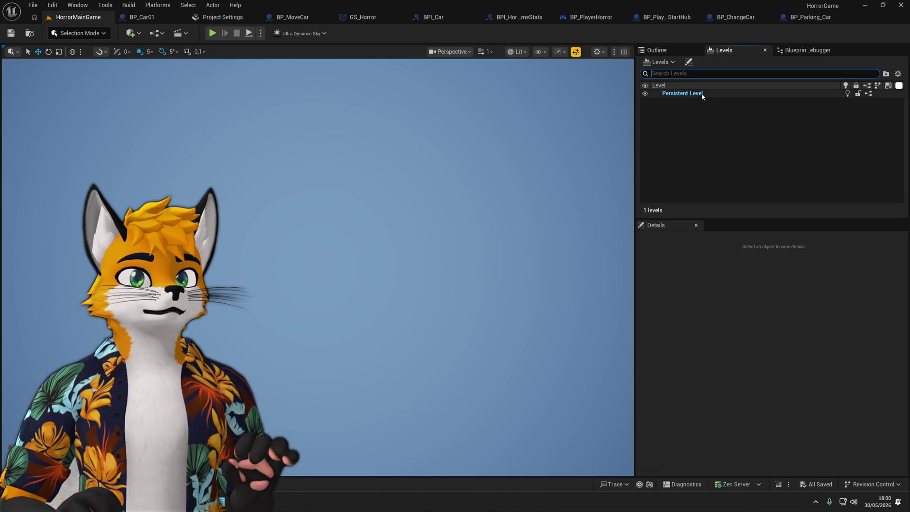
Open BP_TableContrat from Content > Game > Blueprints.
key(ctrl+space)
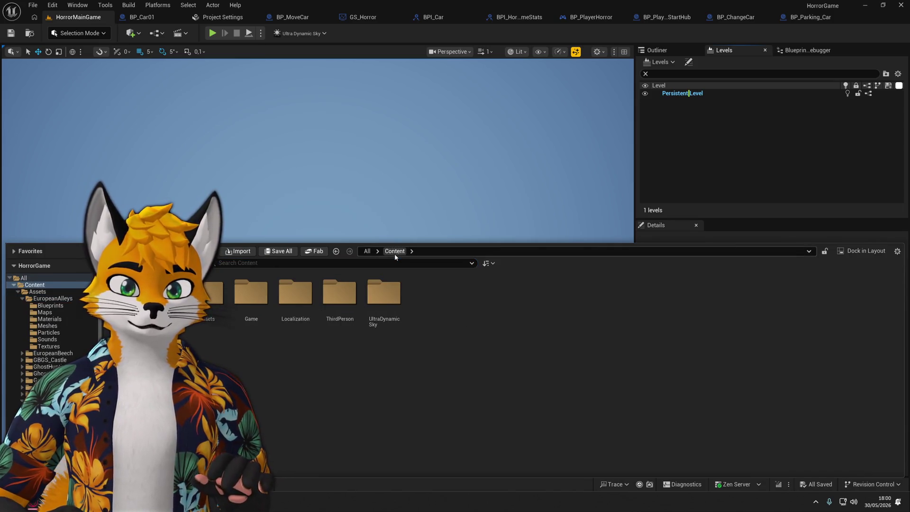
double_click(251, 294)
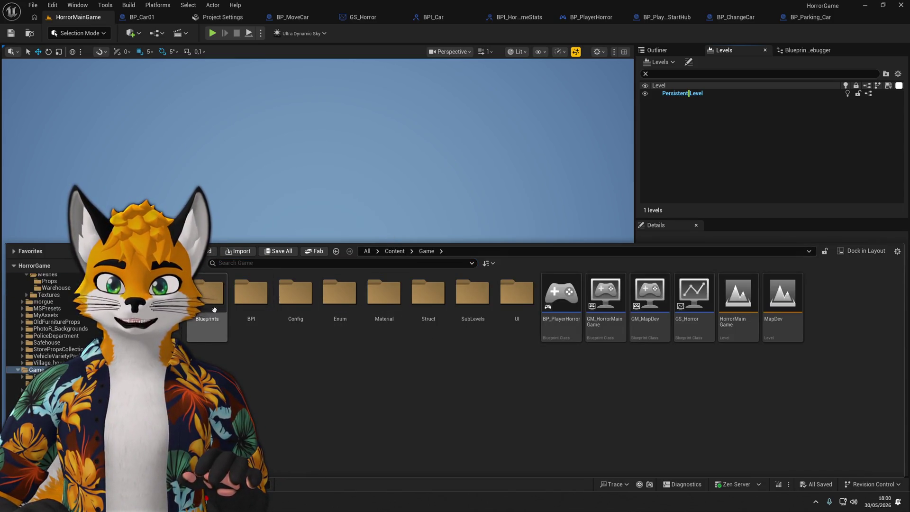
double_click(251, 293)
click(427, 250)
double_click(211, 294)
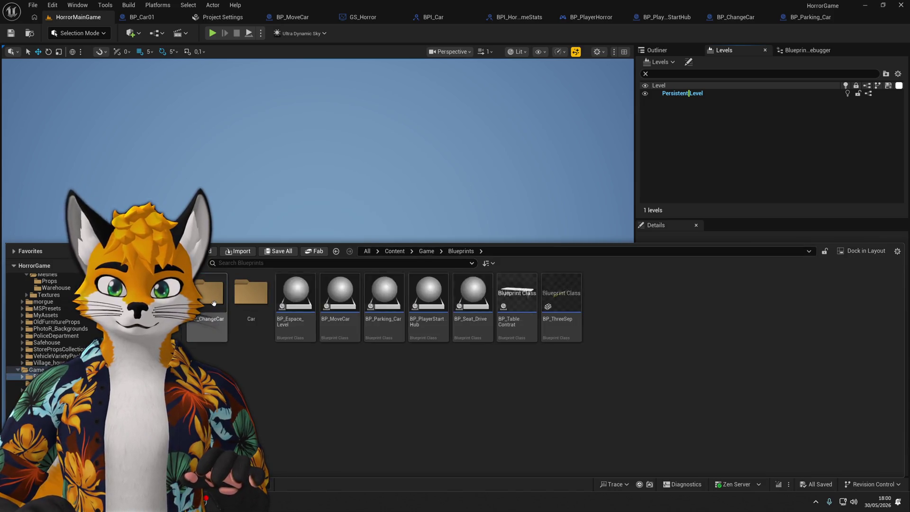
click(385, 292)
key(Right)
key(Right)
key(Right)
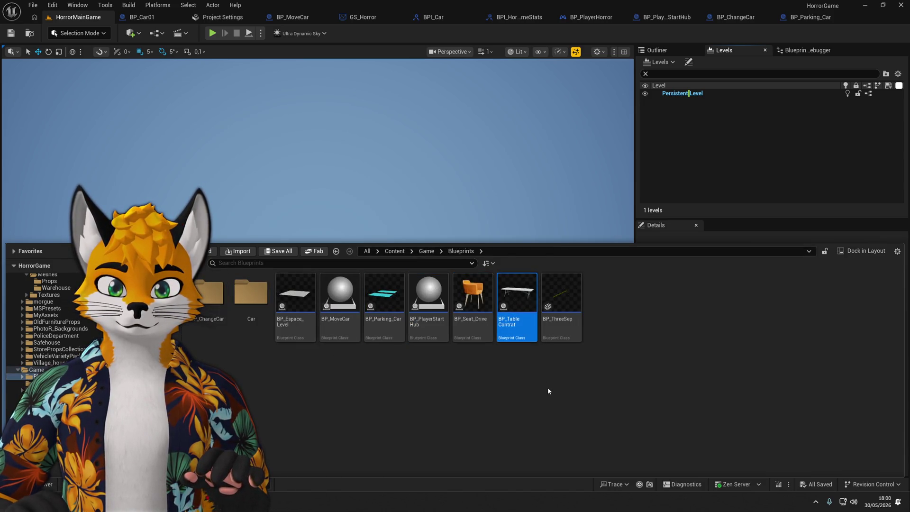
double_click(501, 291)
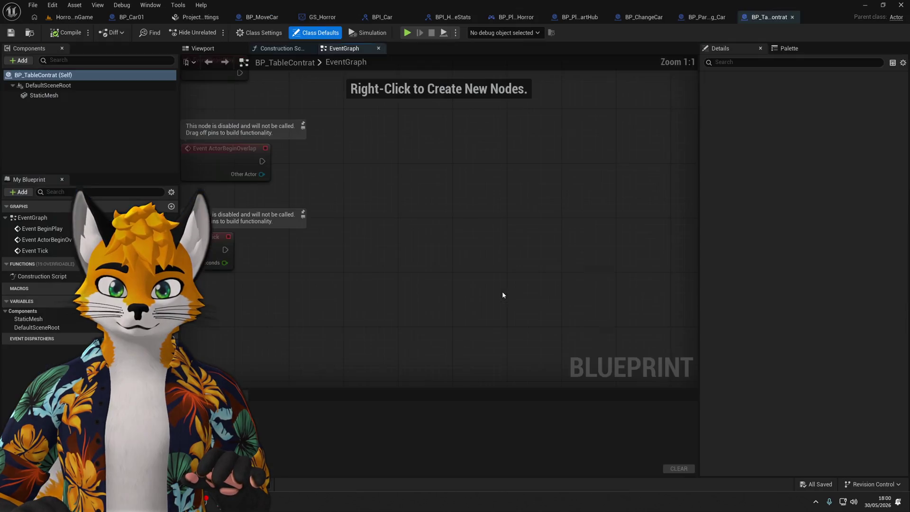
Show the blueprint's viewport and open Content > Assets in a slightly taller Content Drawer.
click(202, 48)
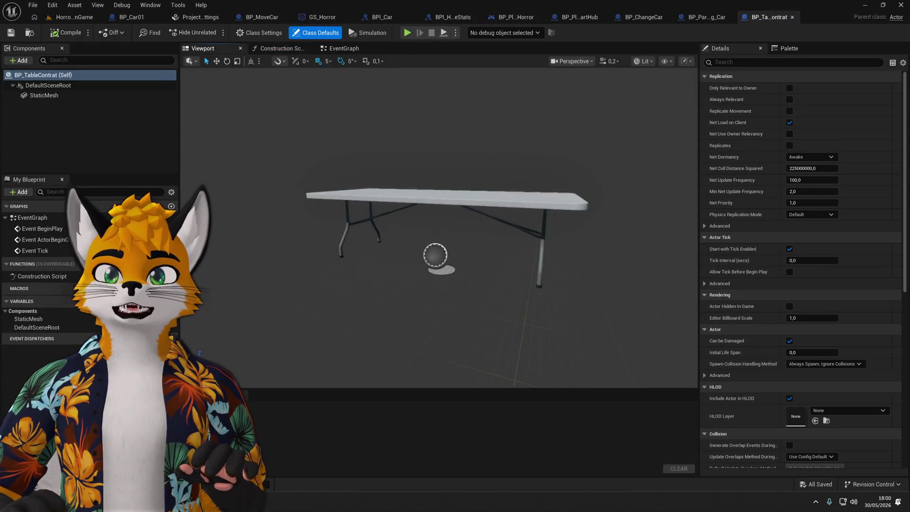
scroll(439, 228, up, 5)
scroll(381, 179, down, 5)
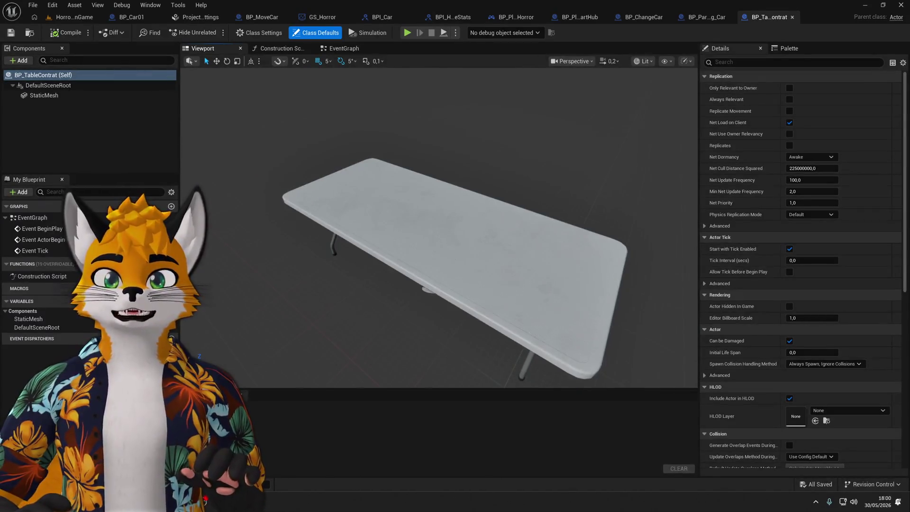
scroll(456, 215, up, 1)
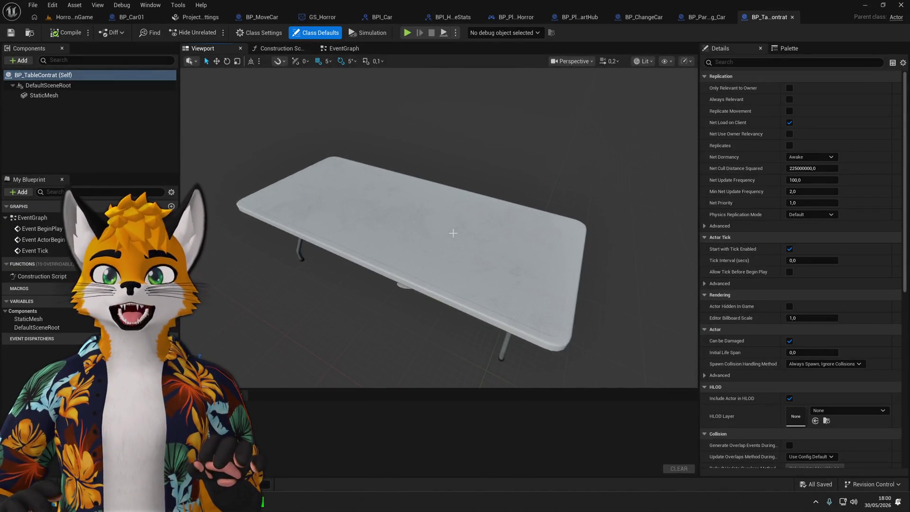
key(ctrl+space)
click(394, 322)
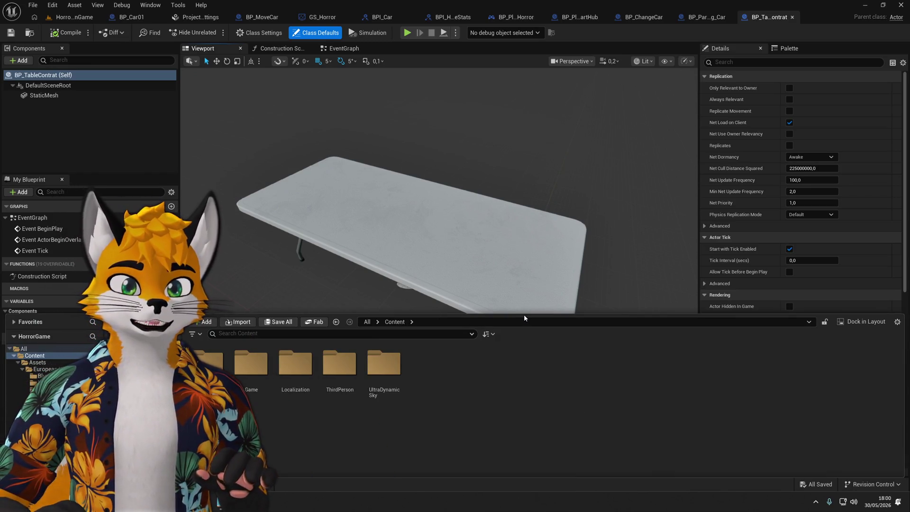
drag(523, 315, 513, 268)
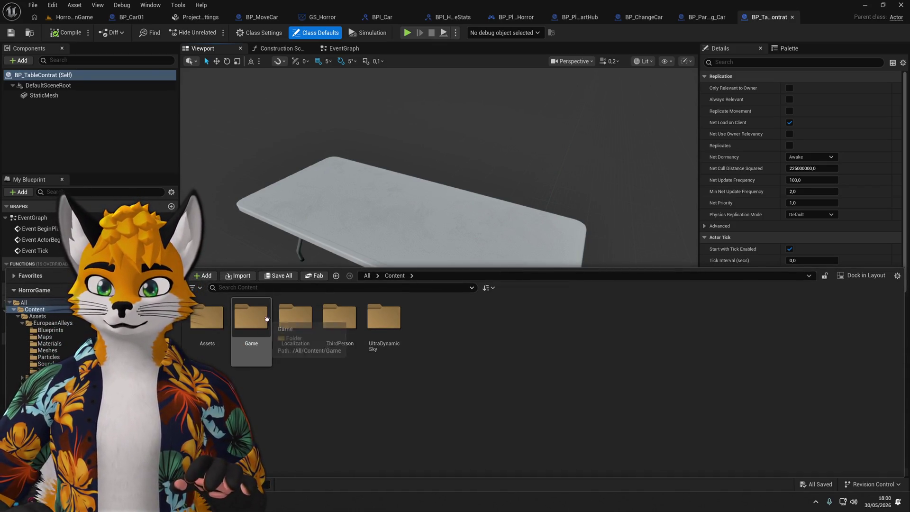
double_click(206, 317)
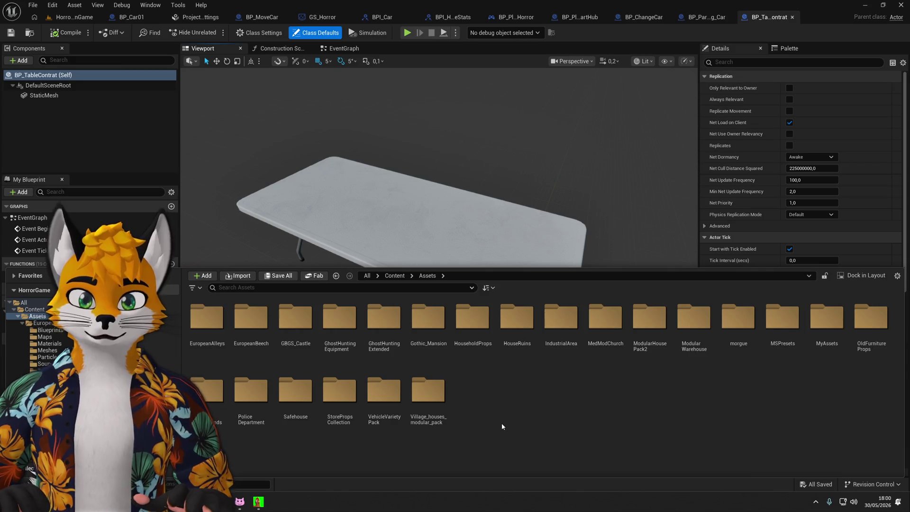
click(409, 288)
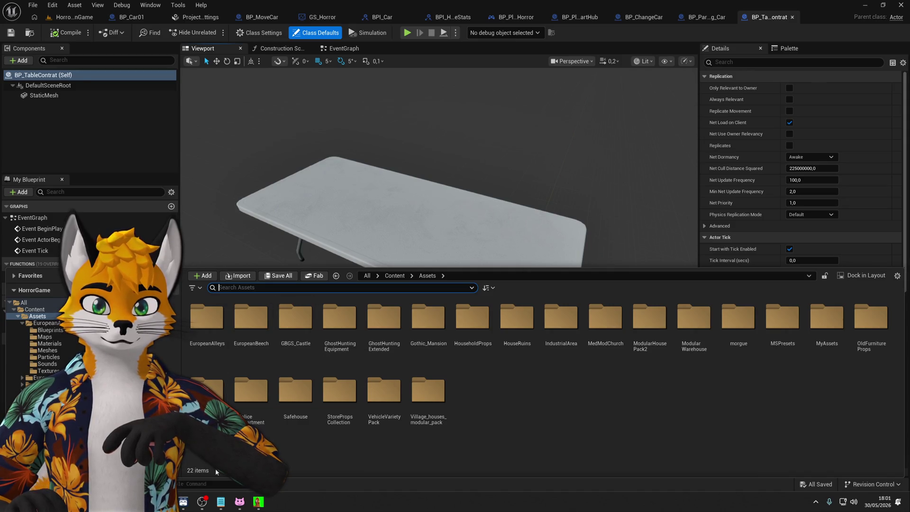
Add SM_Folder_01b from PoliceDepartment > Meshes > Props onto the table blueprint.
double_click(249, 401)
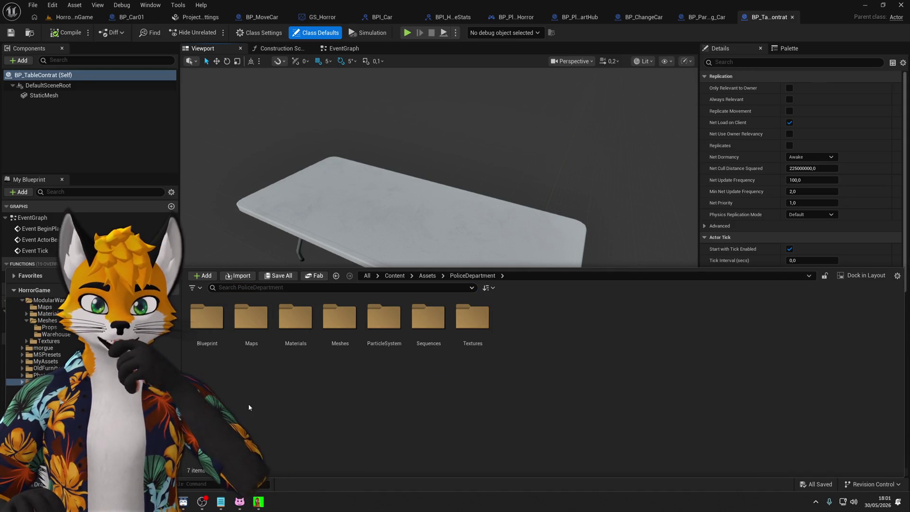
double_click(335, 327)
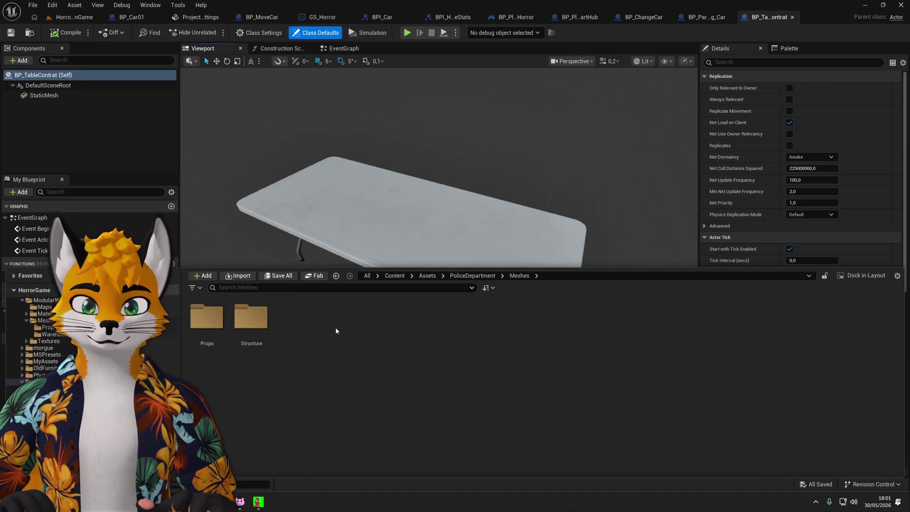
double_click(204, 314)
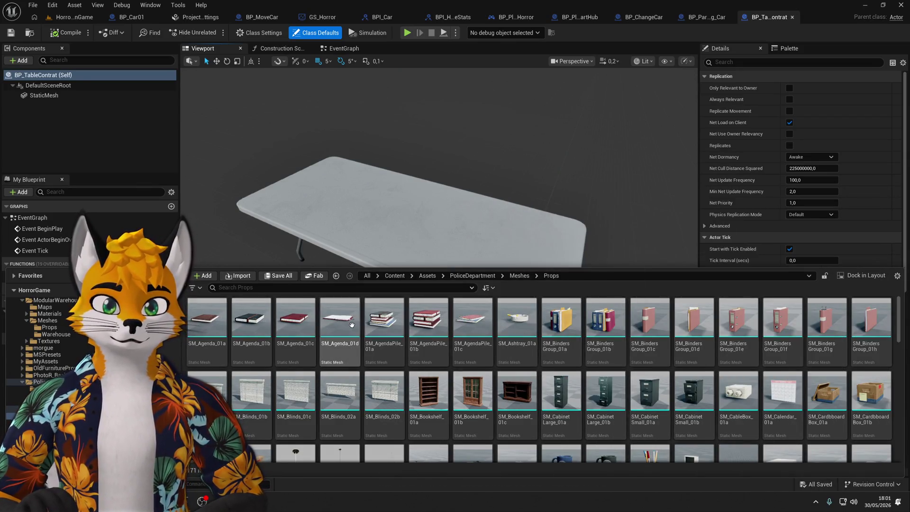
mouse_move(352, 324)
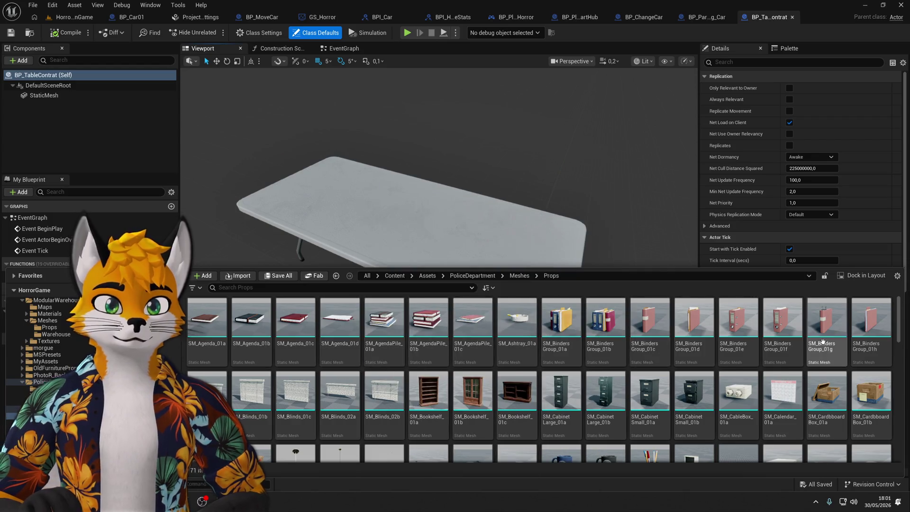
scroll(838, 332, down, 1)
scroll(838, 332, down, 2)
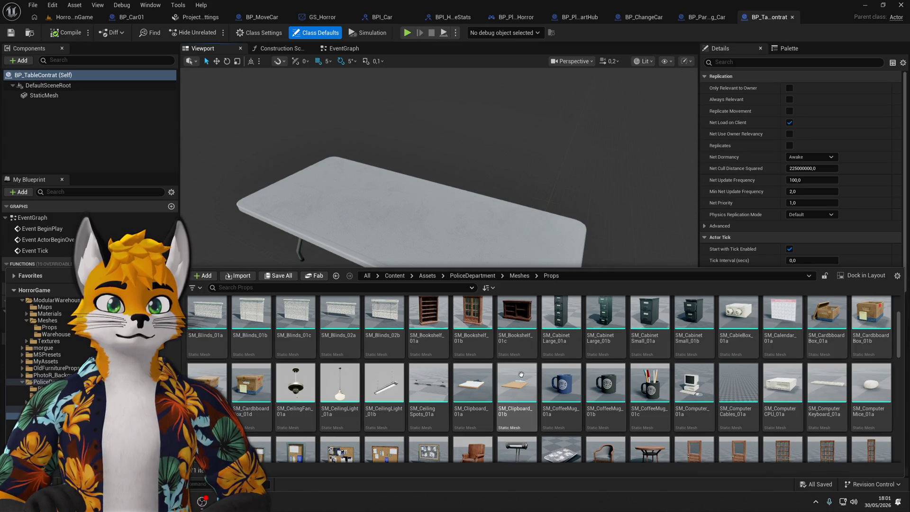
scroll(728, 396, down, 5)
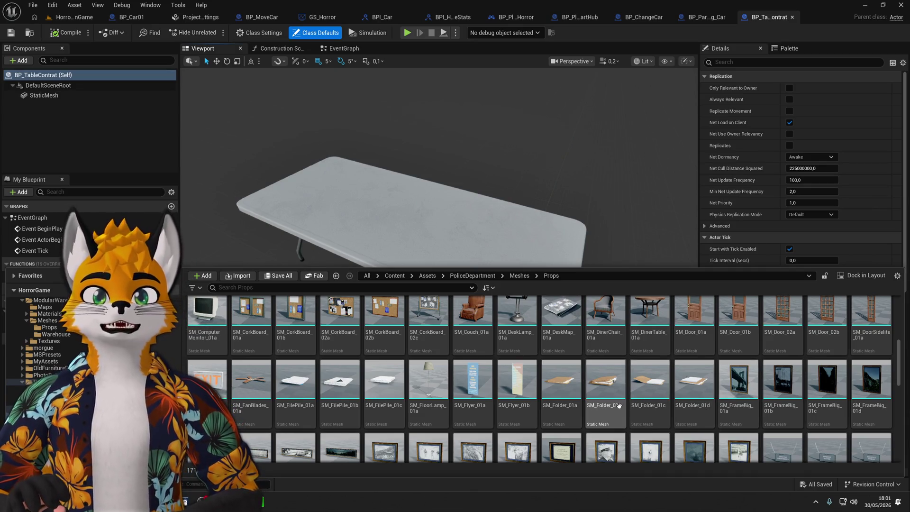
mouse_move(614, 395)
drag(614, 395, 392, 220)
Raise SM_Folder_01b onto the tabletop and add SM_Folder_01a to its right.
click(397, 287)
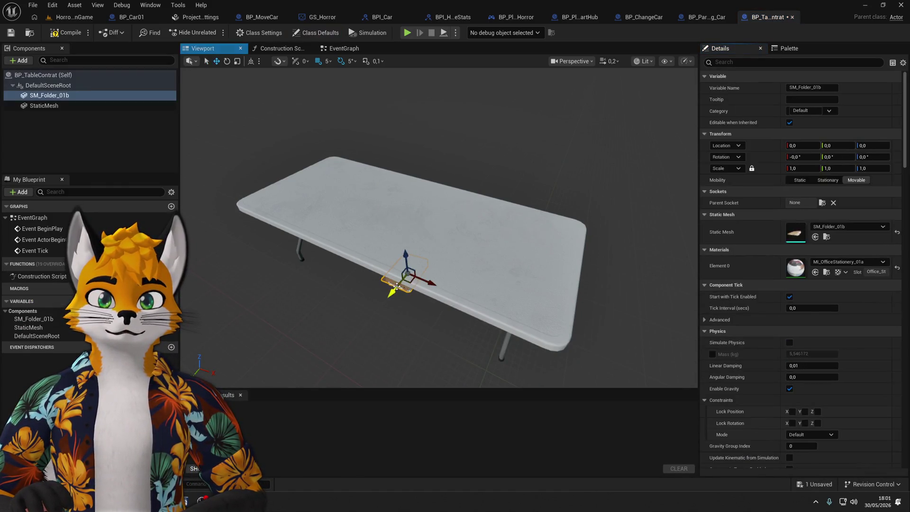
drag(406, 256, 389, 175)
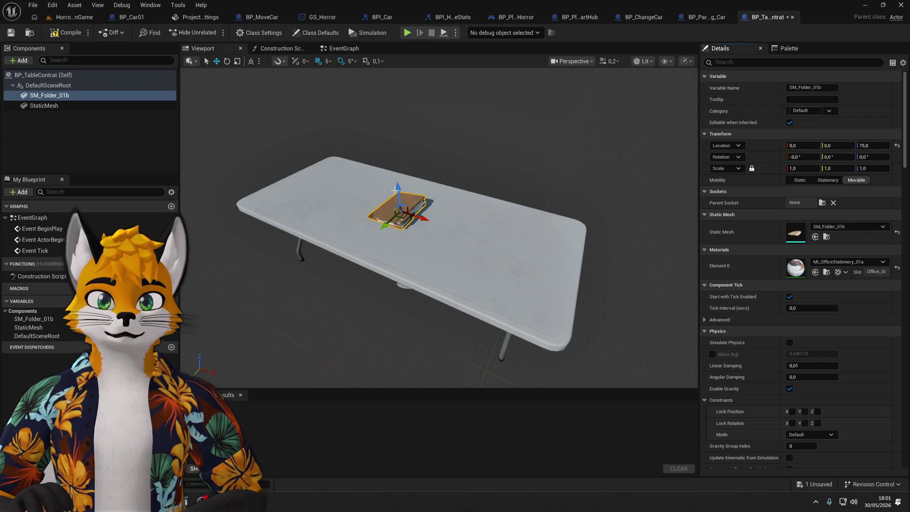
key(ctrl+space)
click(650, 384)
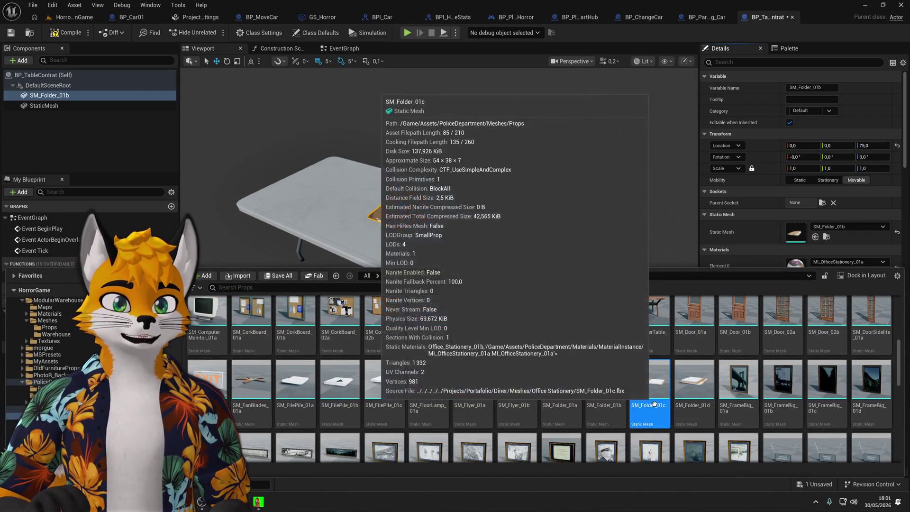
mouse_move(562, 380)
mouse_down()
mouse_move(488, 230)
mouse_move(490, 268)
mouse_up()
click(397, 291)
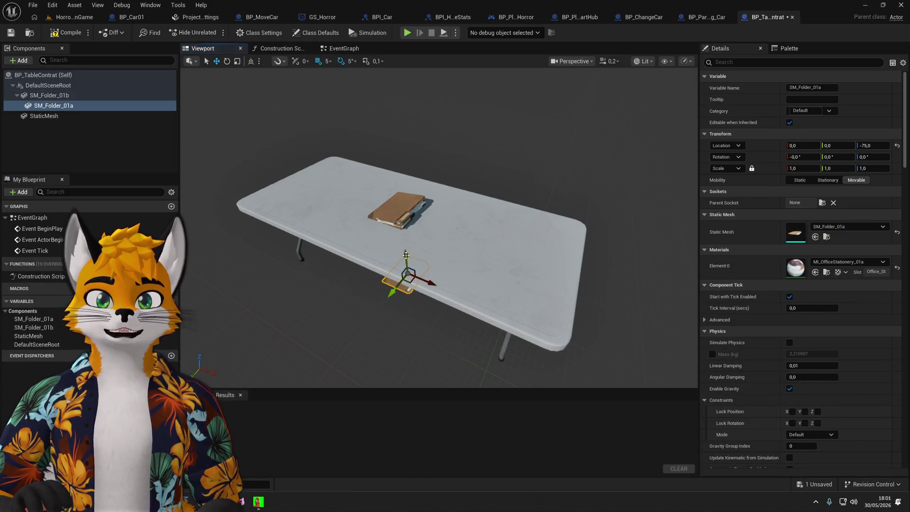
drag(402, 178, 401, 175)
drag(423, 214, 518, 244)
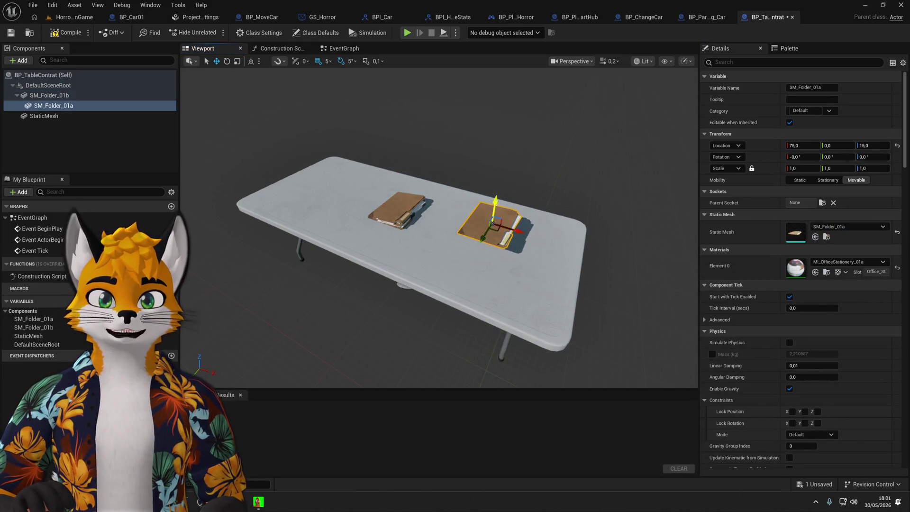
drag(495, 201, 493, 212)
Add SM_Folder_01c at the left end of the table and check the three folders.
key(ctrl+space)
mouse_move(649, 384)
mouse_down()
mouse_move(456, 297)
mouse_move(332, 206)
mouse_move(398, 211)
mouse_move(356, 207)
mouse_up()
click(398, 213)
key(f)
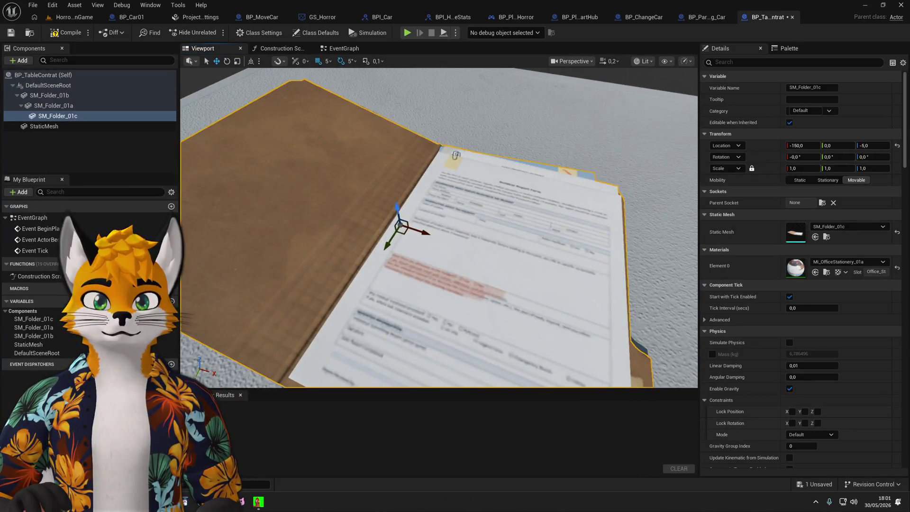
scroll(380, 259, up, 3)
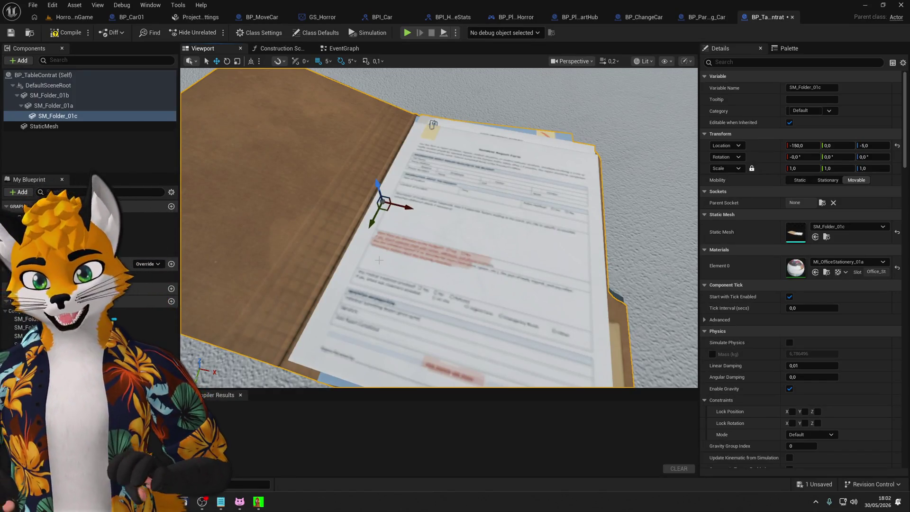
scroll(360, 240, down, 6)
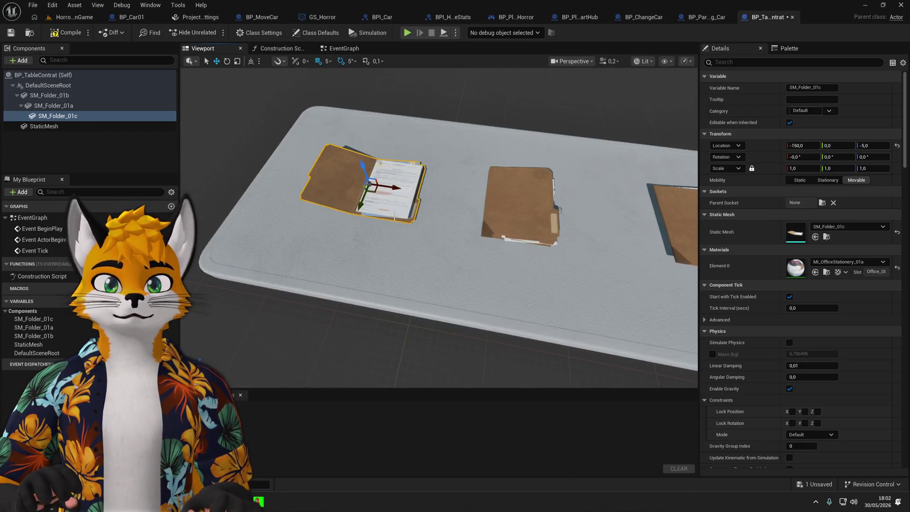
drag(395, 217, 395, 216)
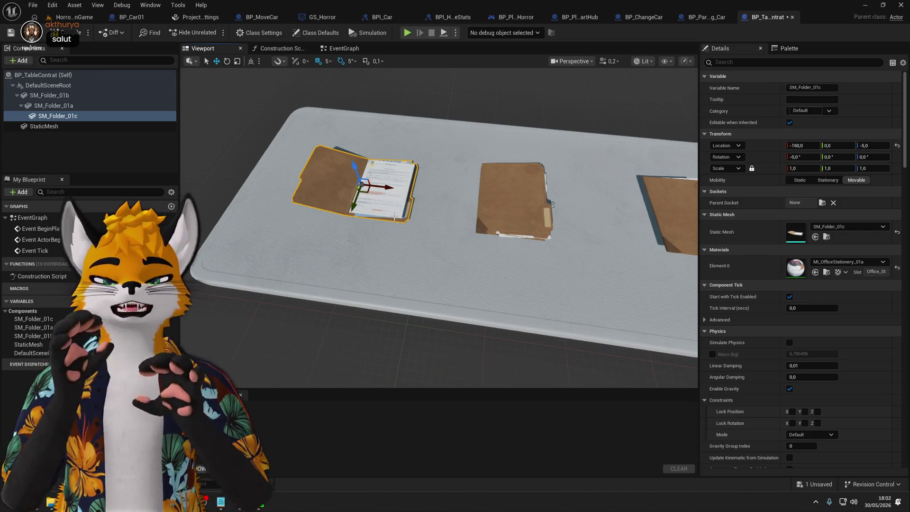
mouse_move(395, 217)
mouse_down()
mouse_move(370, 216)
mouse_move(369, 189)
mouse_move(393, 218)
mouse_up()
Add SM_Folder_01d and slide it next to the middle folder.
key(ctrl+space)
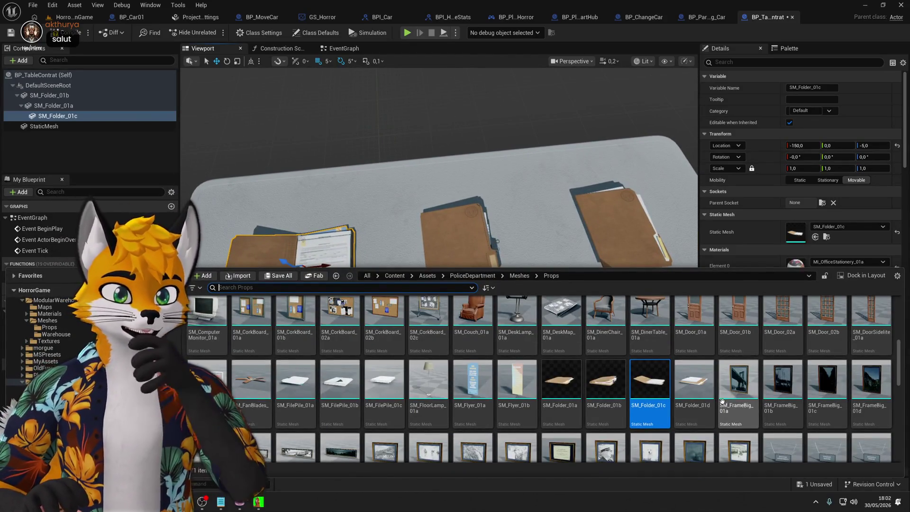
mouse_move(694, 384)
mouse_down()
mouse_move(519, 185)
mouse_move(540, 218)
mouse_move(521, 209)
mouse_move(521, 218)
mouse_up()
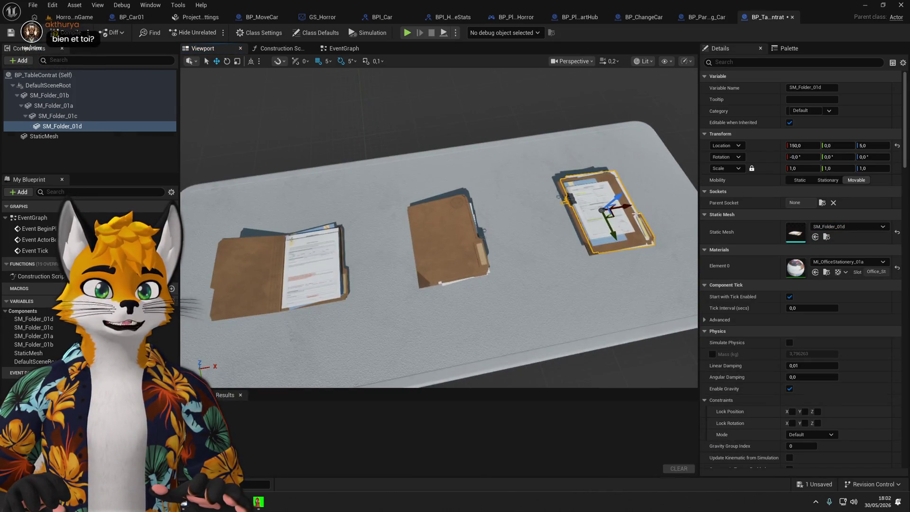
mouse_move(626, 207)
mouse_down()
mouse_move(537, 224)
mouse_move(546, 224)
mouse_up()
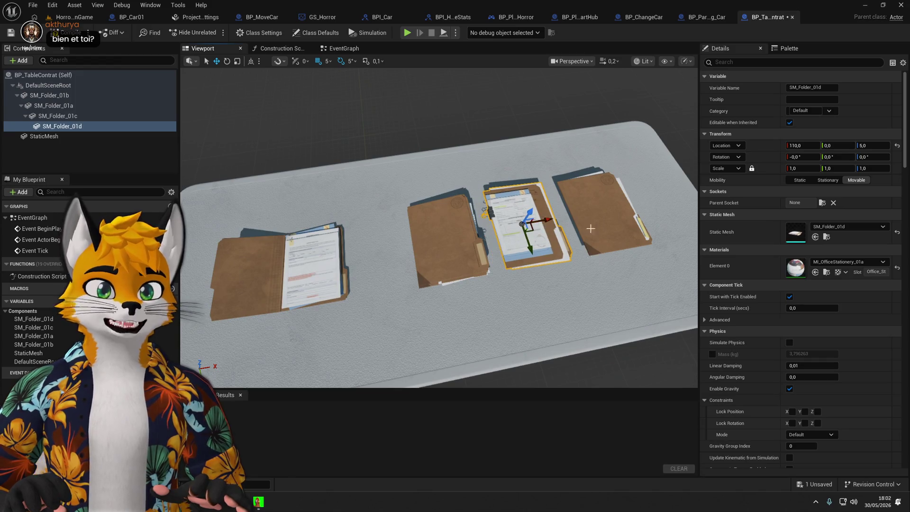
key(ctrl+space)
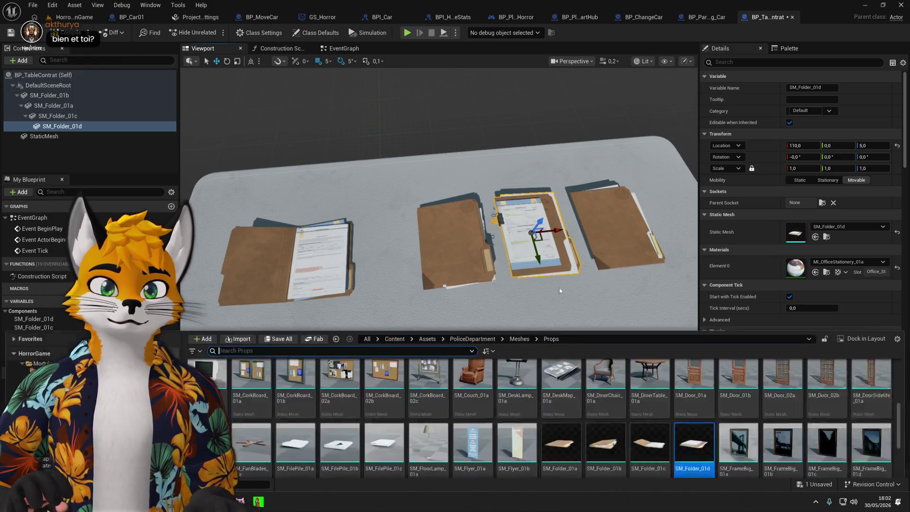
scroll(651, 375, down, 5)
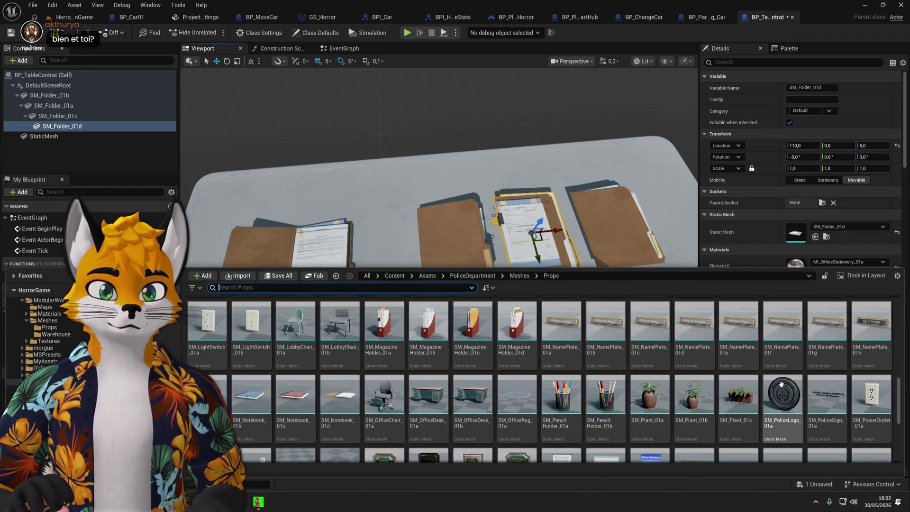
scroll(783, 388, down, 2)
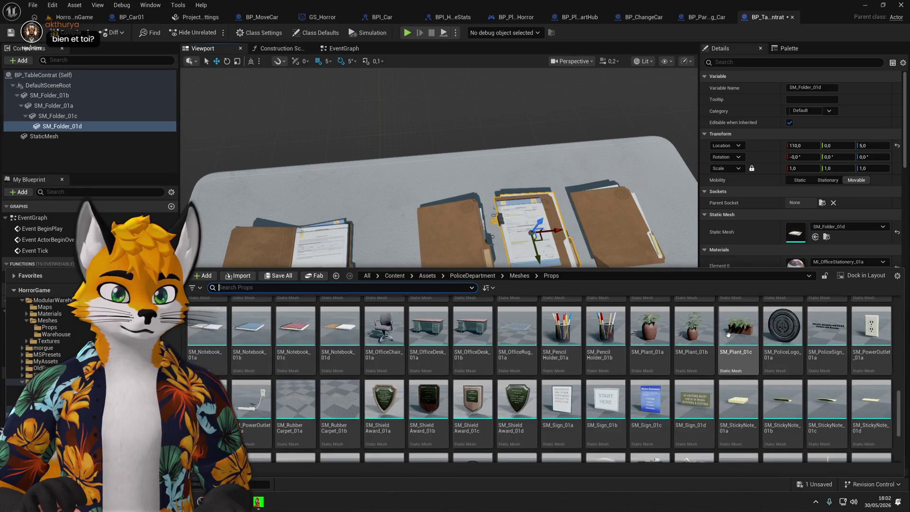
scroll(728, 334, down, 2)
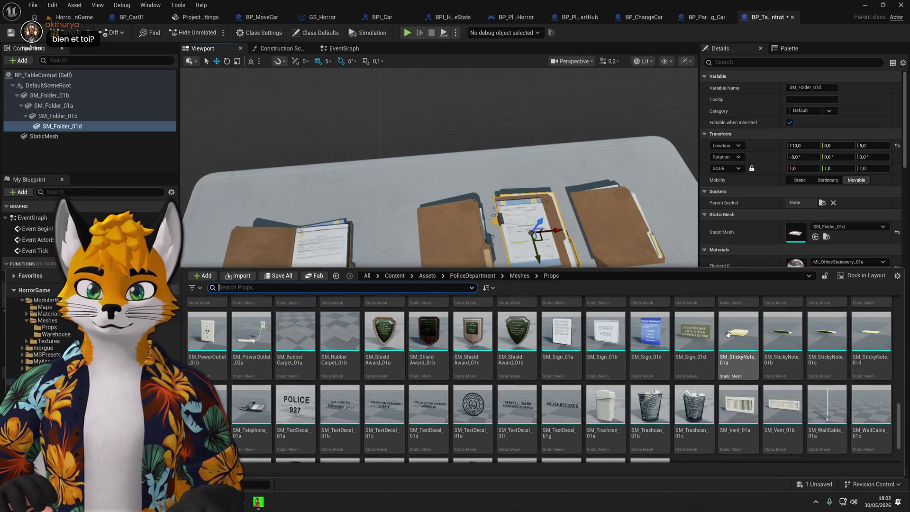
scroll(728, 334, down, 2)
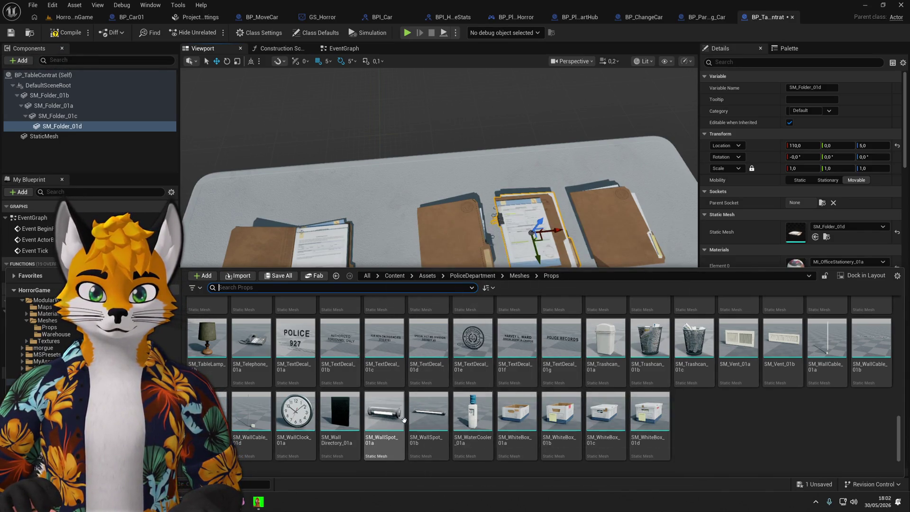
scroll(729, 416, up, 5)
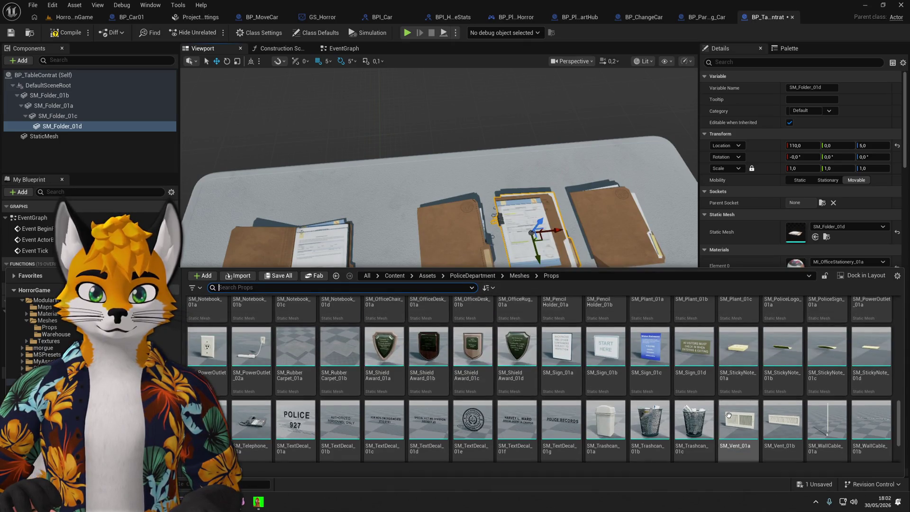
scroll(729, 415, up, 1)
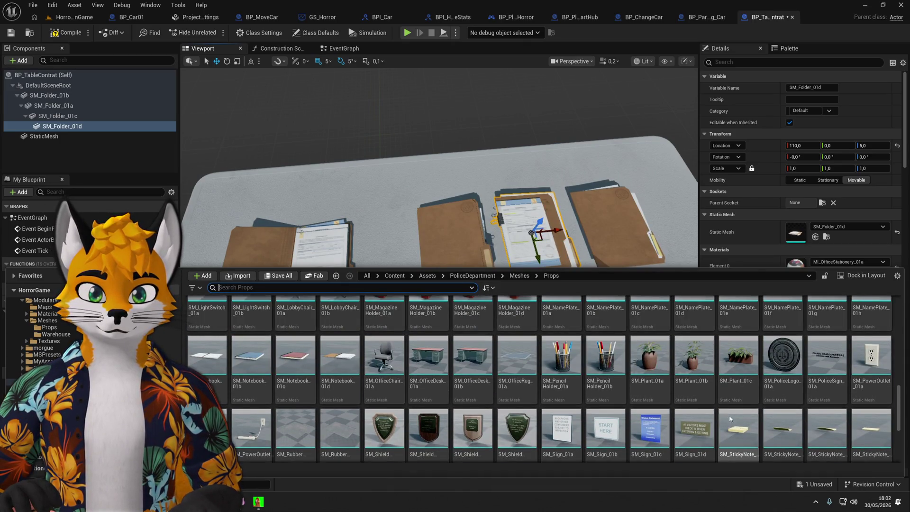
scroll(729, 416, up, 3)
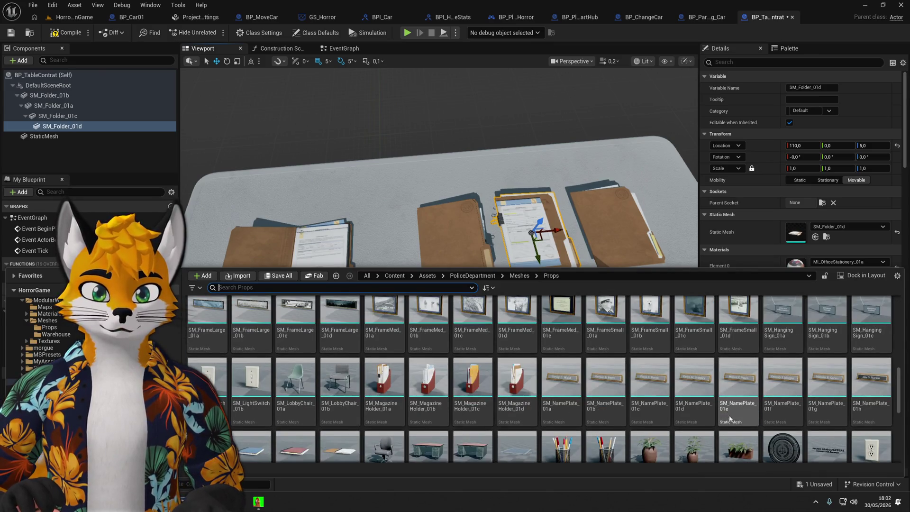
scroll(729, 416, up, 2)
scroll(729, 415, up, 3)
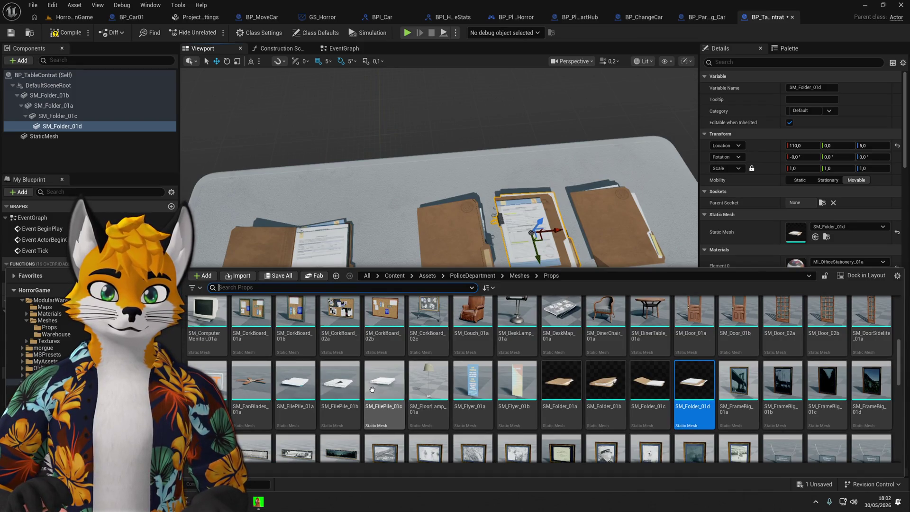
Try an SM_FilePile_01c mesh on the table, move it along, then delete it.
drag(384, 386, 395, 237)
click(292, 262)
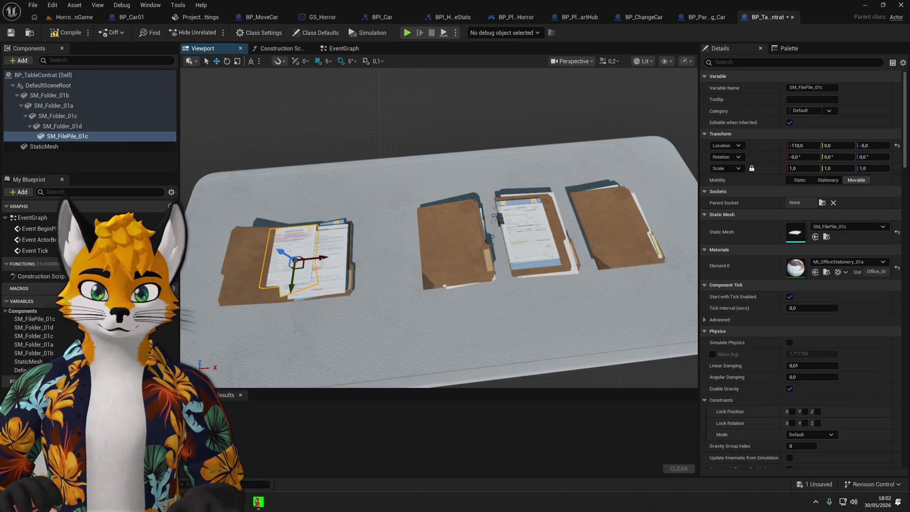
drag(364, 228, 450, 235)
key(Delete)
key(ctrl+space)
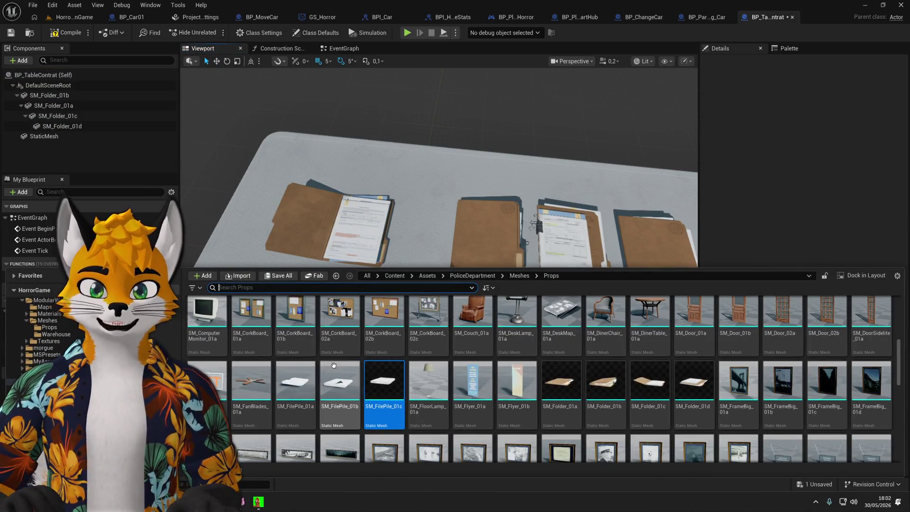
key(ctrl+space)
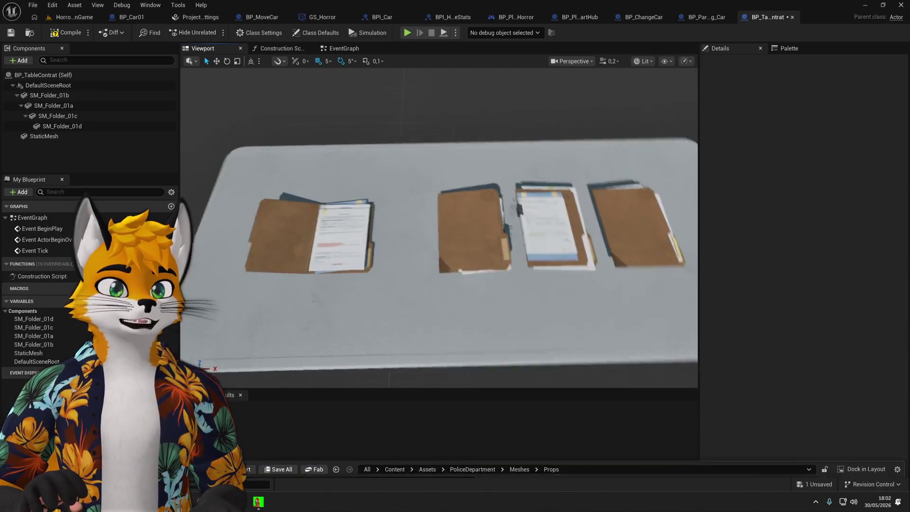
Select folders 01d, 01a and 01b, delete them, then undo the removal.
click(547, 223)
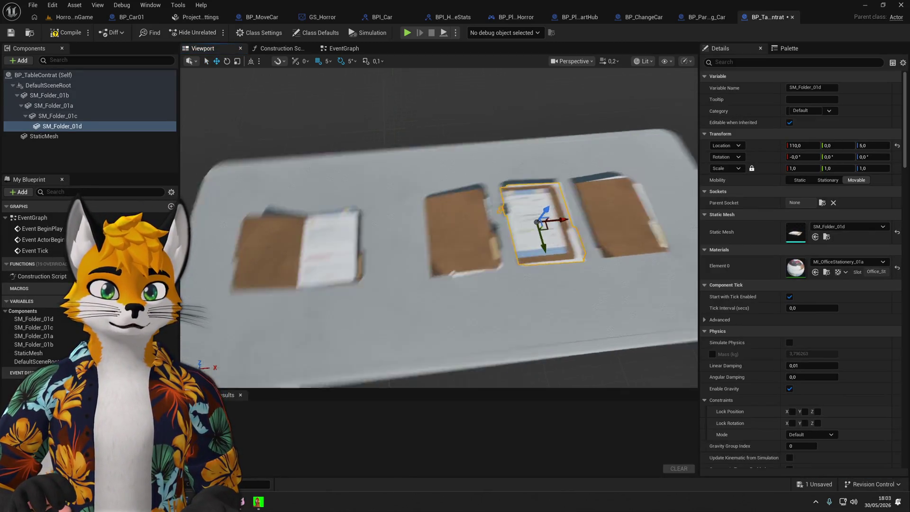
click(535, 258)
key(f)
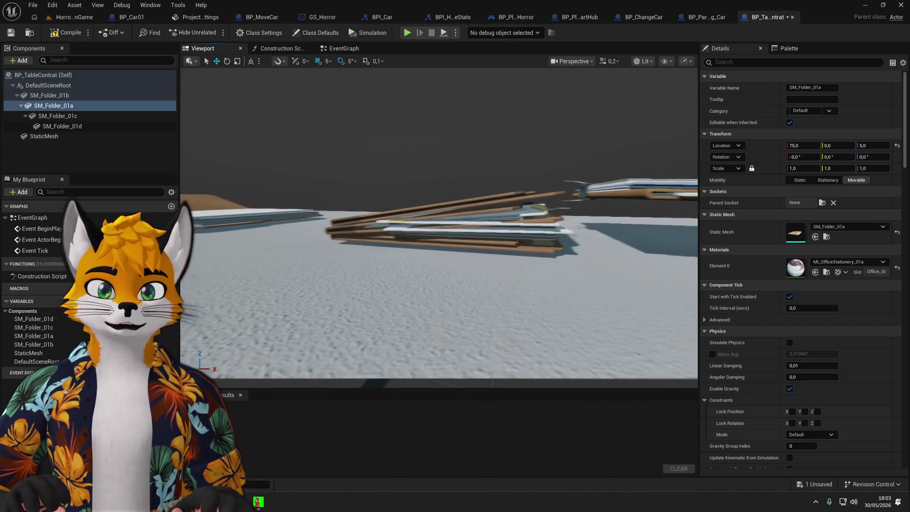
click(462, 233)
key(Delete)
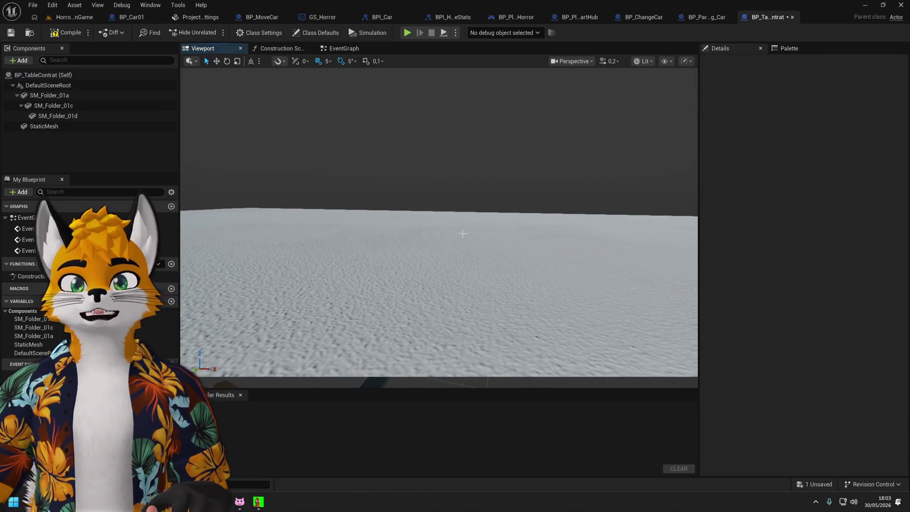
key(ctrl+z)
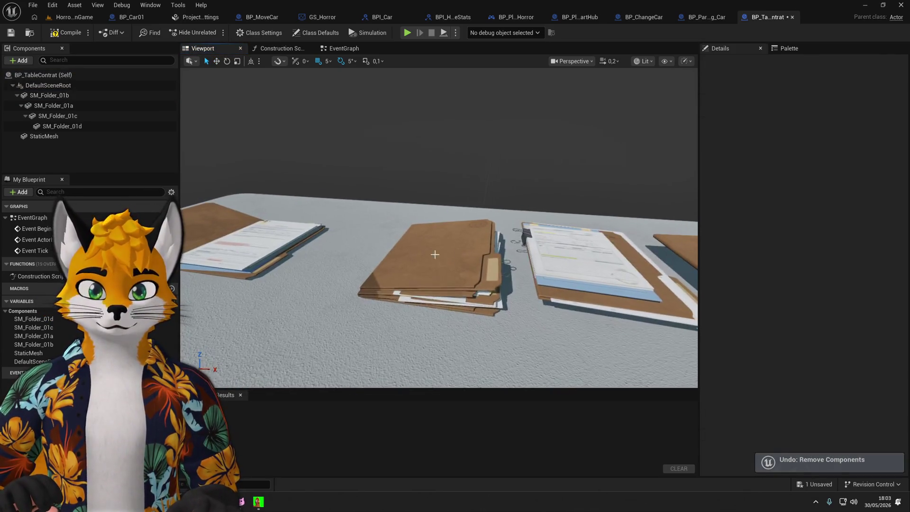
click(50, 96)
click(511, 222)
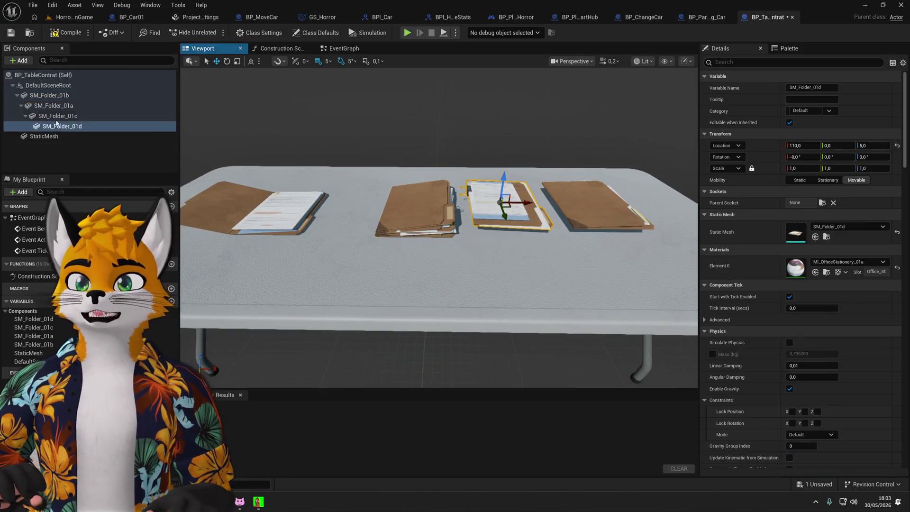
Delete SM_Folder_01d and attach SM_Folder_01c and SM_Folder_01a directly to DefaultSceneRoot.
click(44, 136)
click(74, 127)
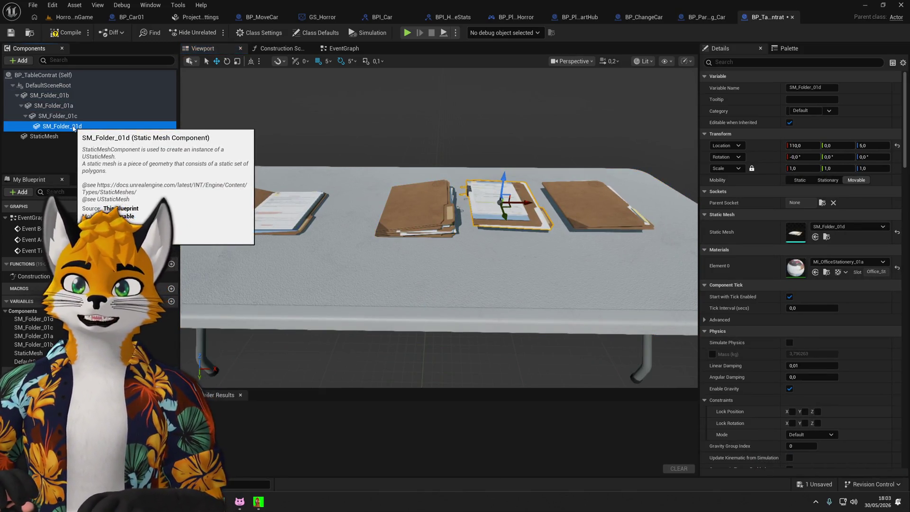
key(Delete)
drag(56, 117, 46, 87)
click(55, 104)
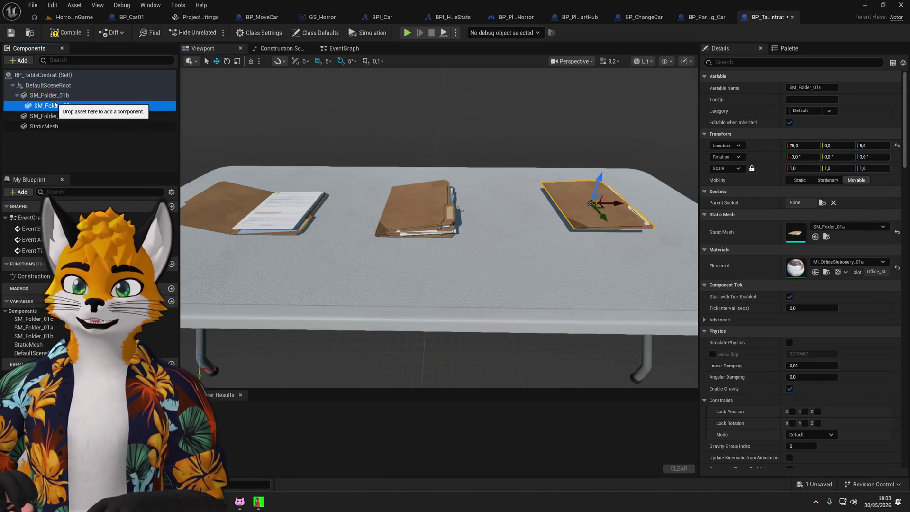
drag(55, 104, 48, 86)
Delete SM_Folder_01b, slide 01a to the table's middle, and lift 01c above it to Z 80.
click(417, 209)
key(Delete)
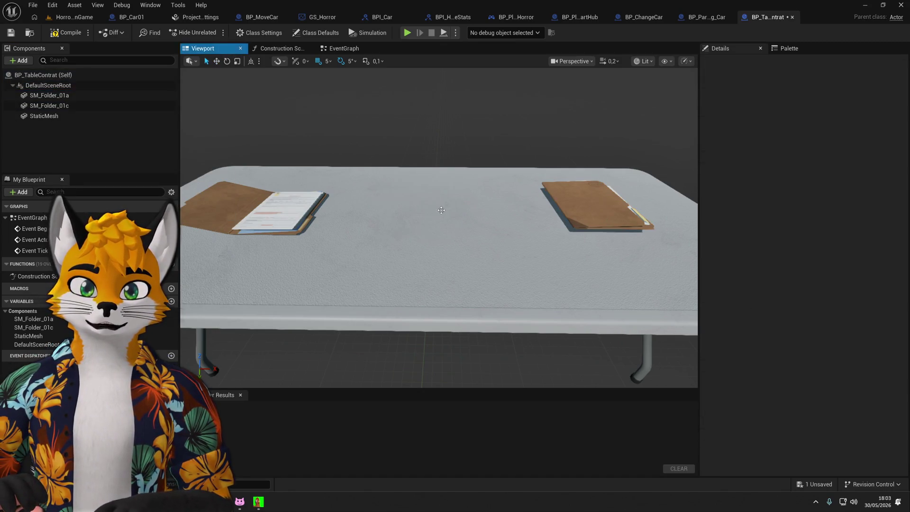
click(615, 247)
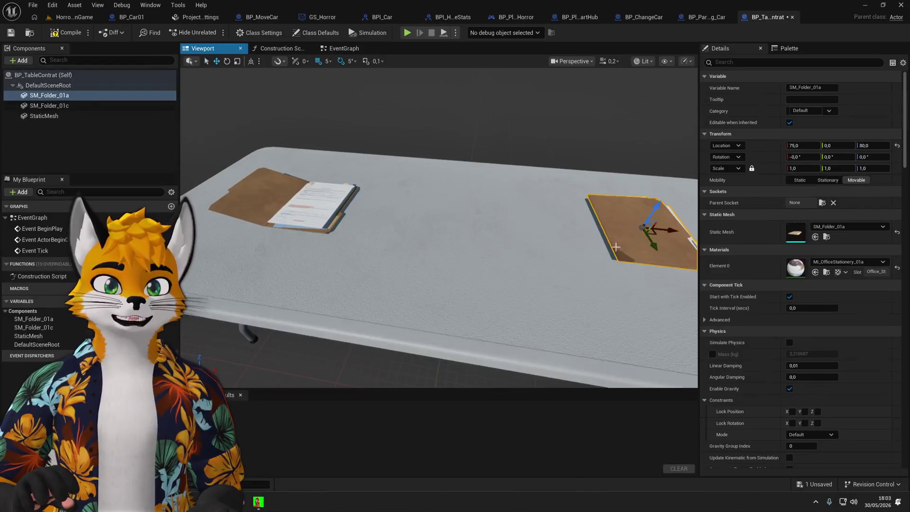
mouse_move(671, 230)
mouse_down()
mouse_move(539, 240)
mouse_move(455, 213)
mouse_up()
click(314, 219)
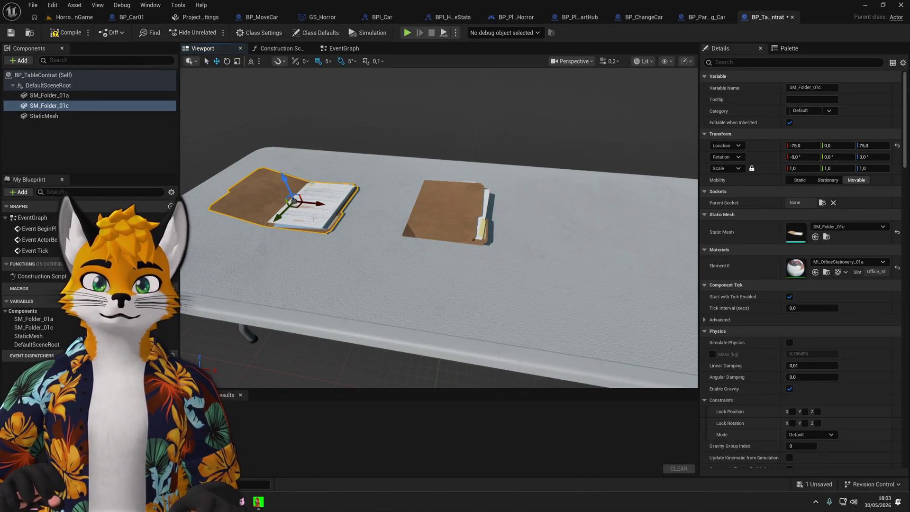
mouse_move(281, 218)
mouse_down()
mouse_move(374, 227)
mouse_move(450, 256)
mouse_move(437, 255)
mouse_move(413, 284)
mouse_move(498, 180)
mouse_move(528, 188)
mouse_up()
drag(460, 159, 459, 138)
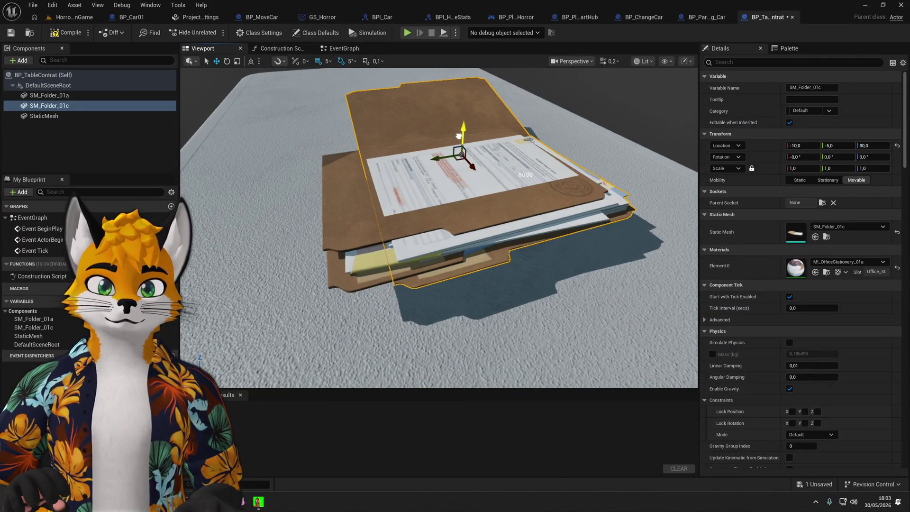
Slide SM_Folder_01c to -50, 0, 80 and SM_Folder_01a right toward 50, 0, 80.
scroll(412, 209, down, 5)
drag(412, 209, 415, 213)
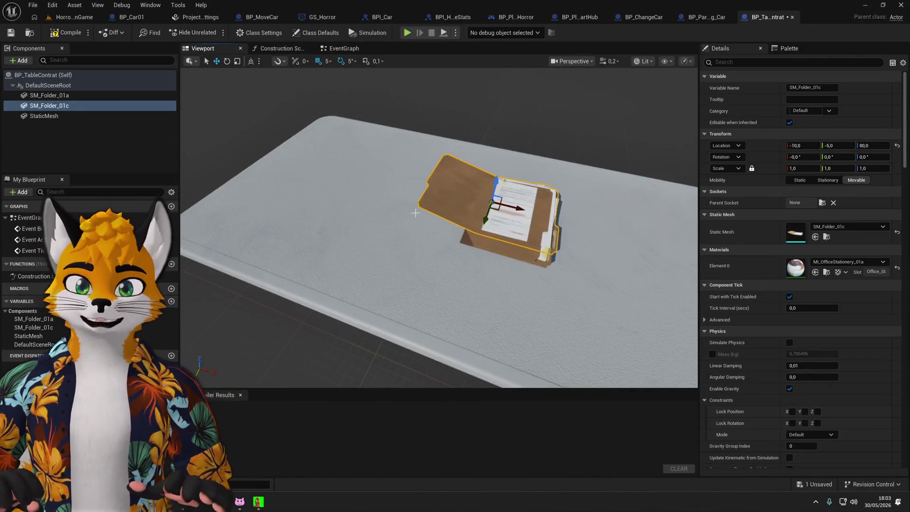
drag(519, 209, 423, 194)
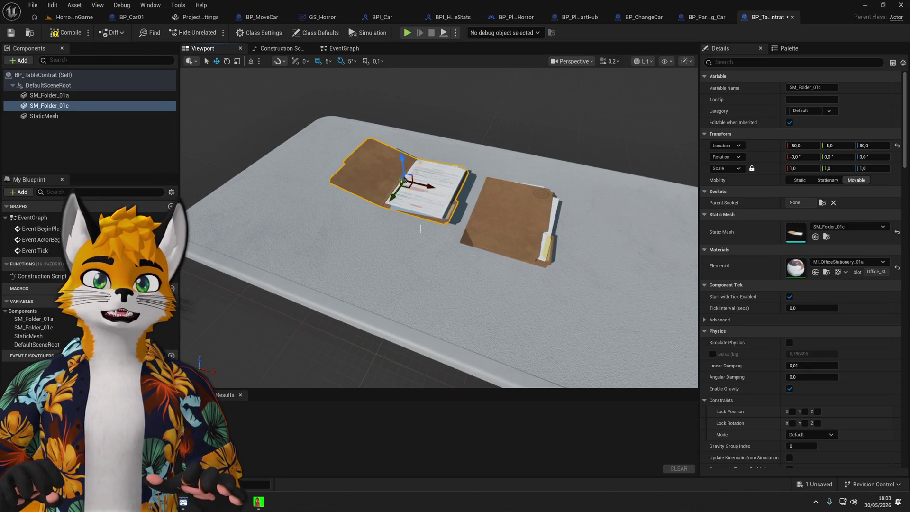
mouse_move(420, 229)
mouse_down()
mouse_move(393, 170)
mouse_move(369, 201)
mouse_up()
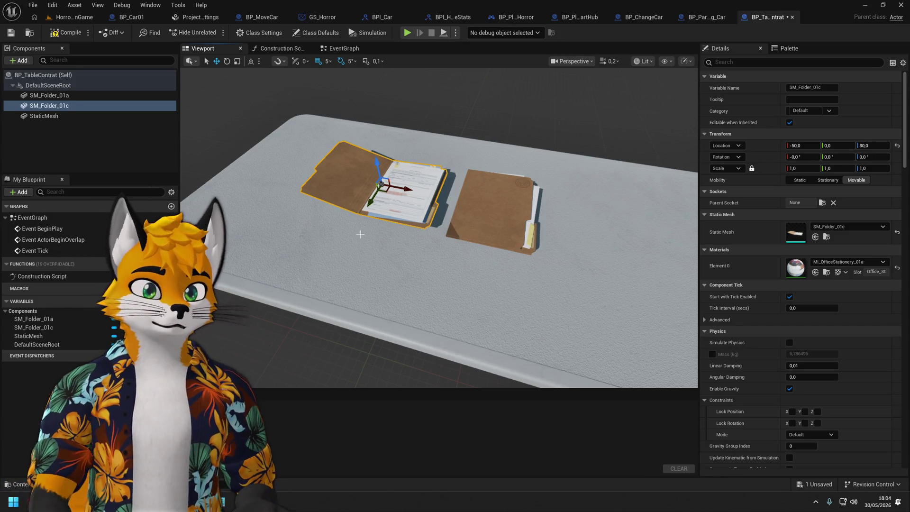
click(102, 95)
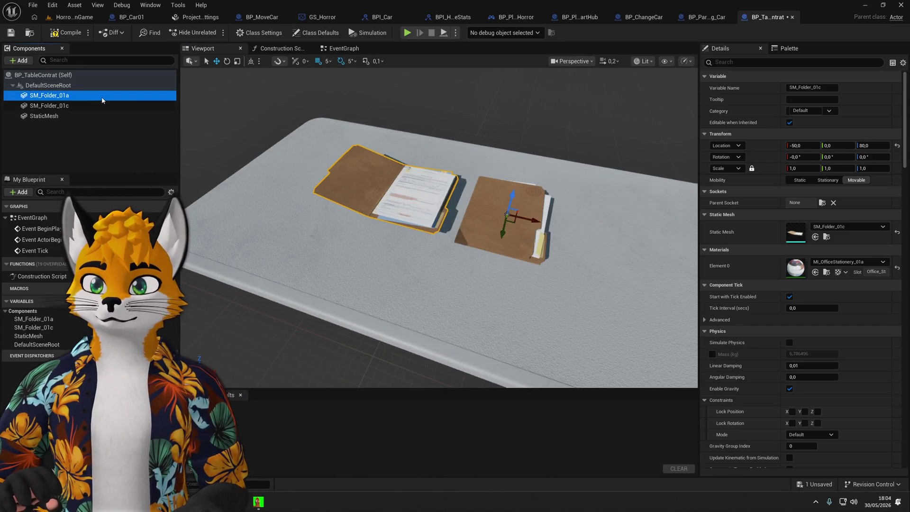
click(104, 105)
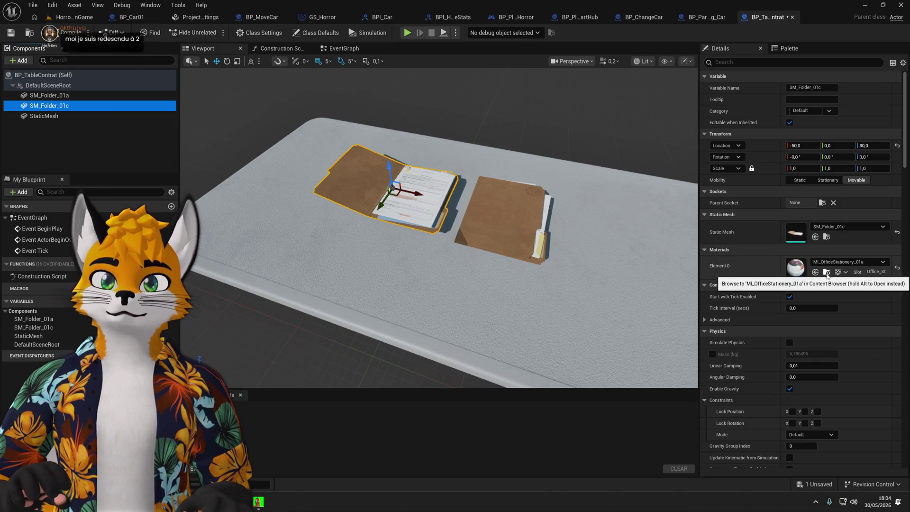
drag(626, 263, 577, 264)
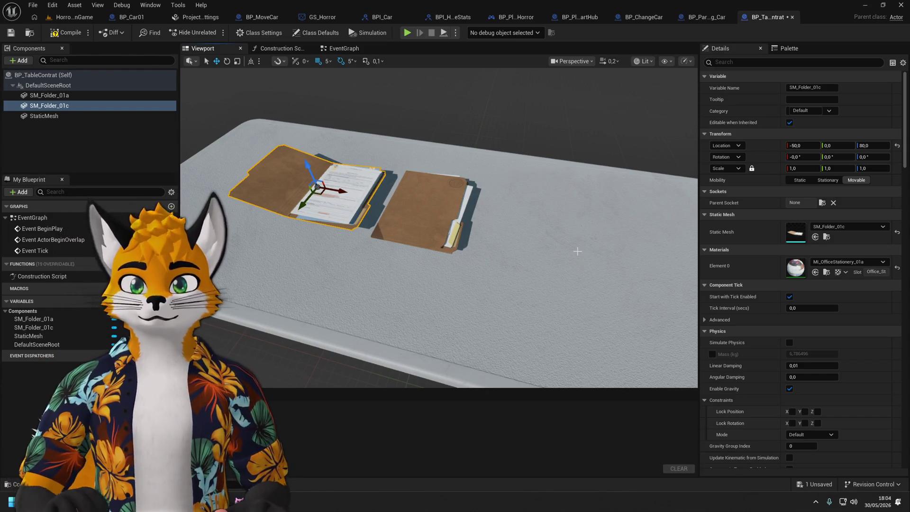
click(403, 209)
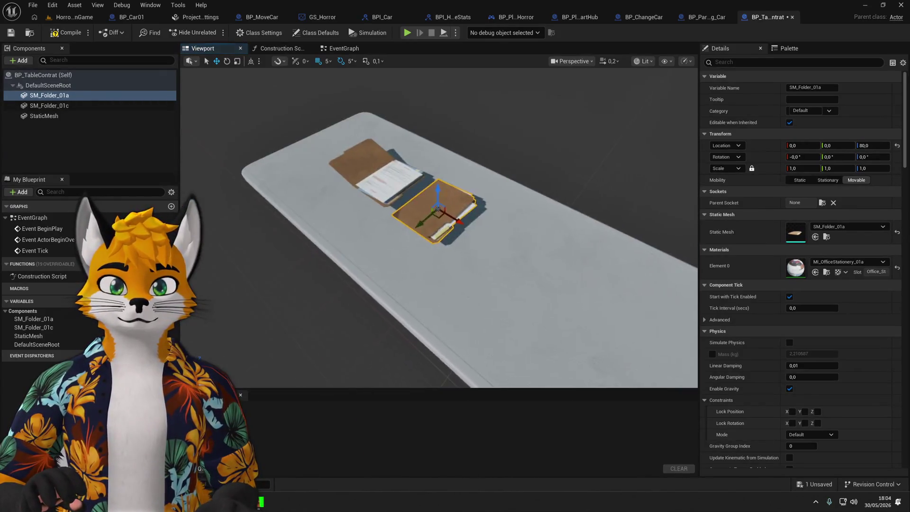
drag(367, 178, 493, 209)
Select SM_Folder_01c and toggle the Props meshes in the Content Drawer.
scroll(386, 189, up, 2)
click(321, 155)
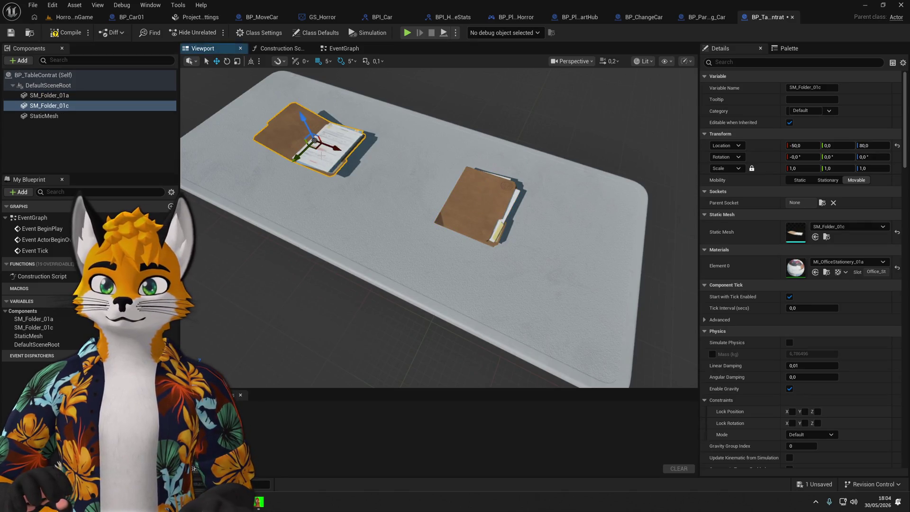
key(ctrl+space)
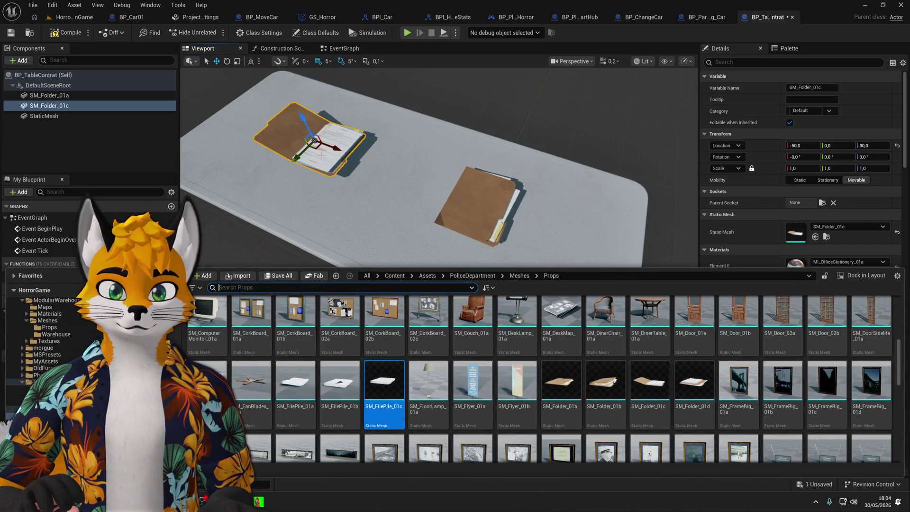
click(114, 173)
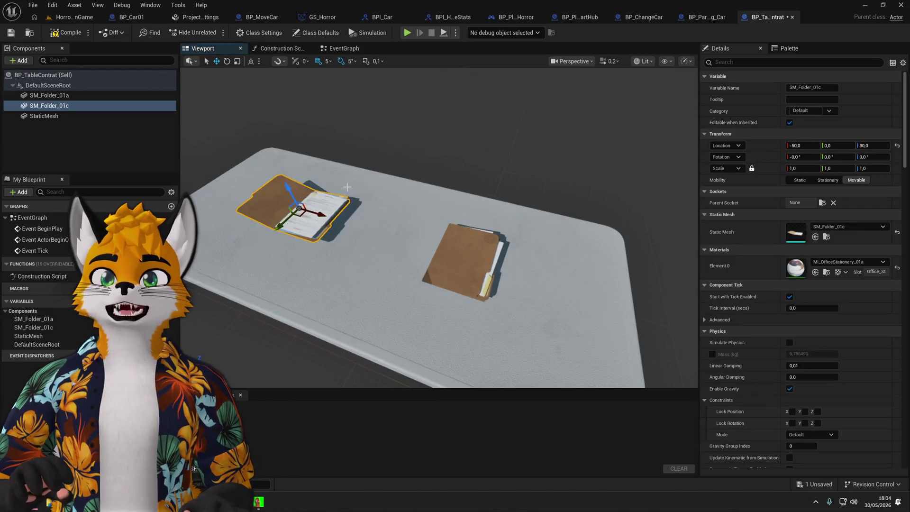
key(ctrl+space)
Drop SM_Folder_01c into the EventGraph, delete the resulting node, and return to the Viewport.
click(344, 49)
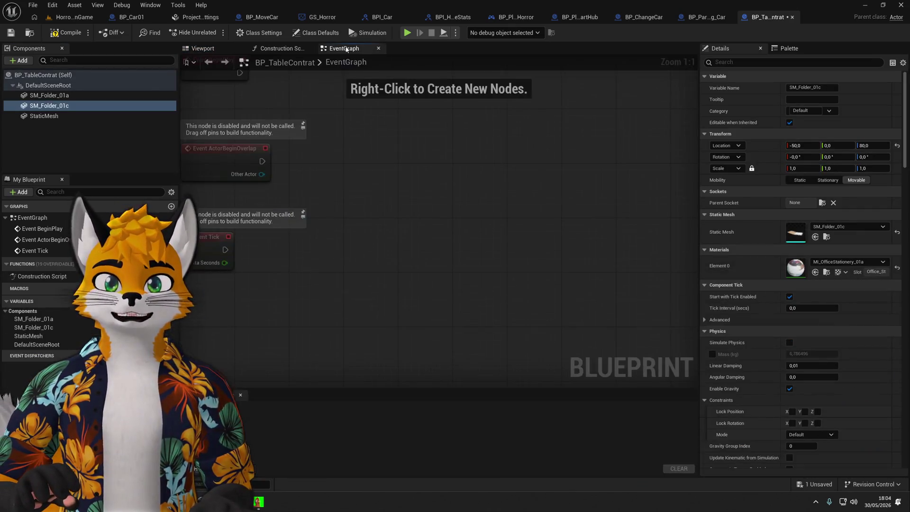
key(ctrl+space)
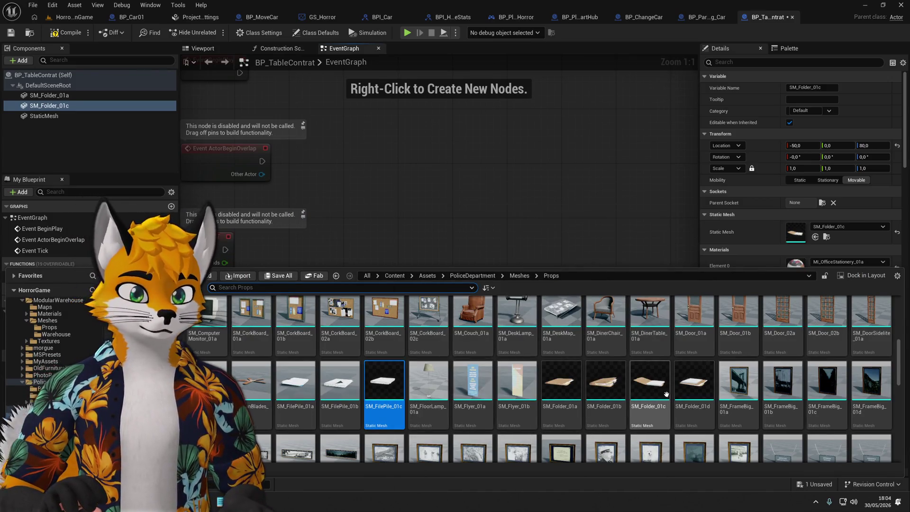
drag(649, 382, 488, 192)
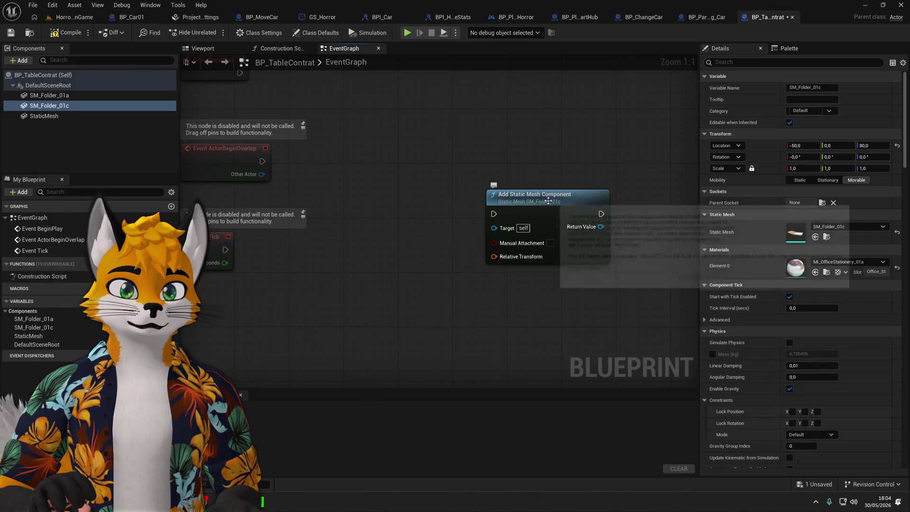
click(545, 227)
drag(518, 238, 501, 273)
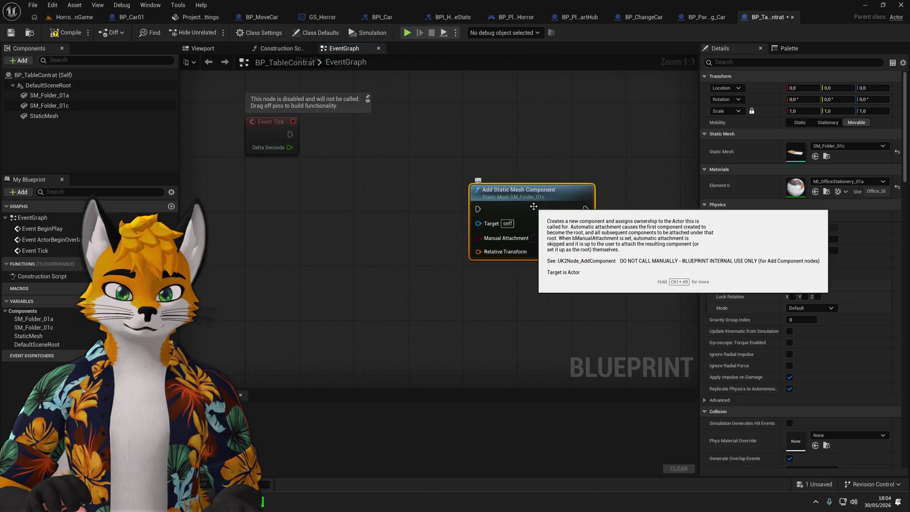
key(Delete)
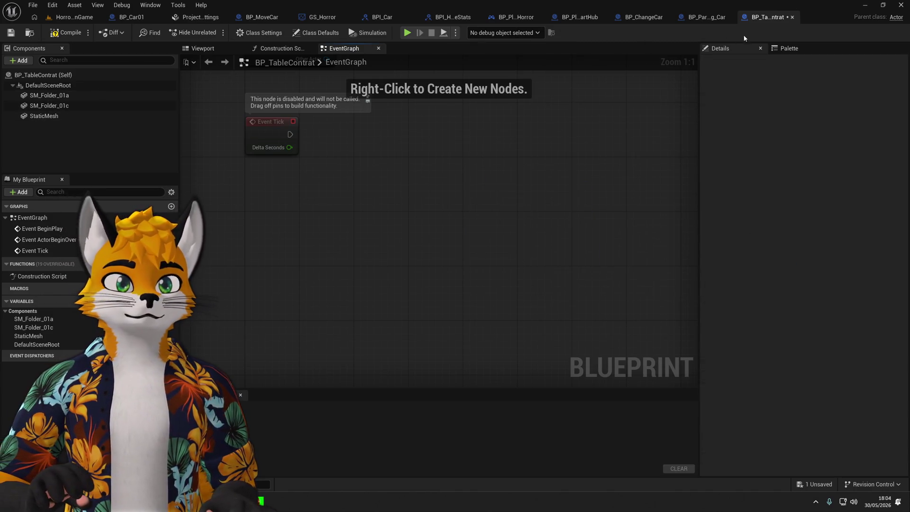
click(202, 48)
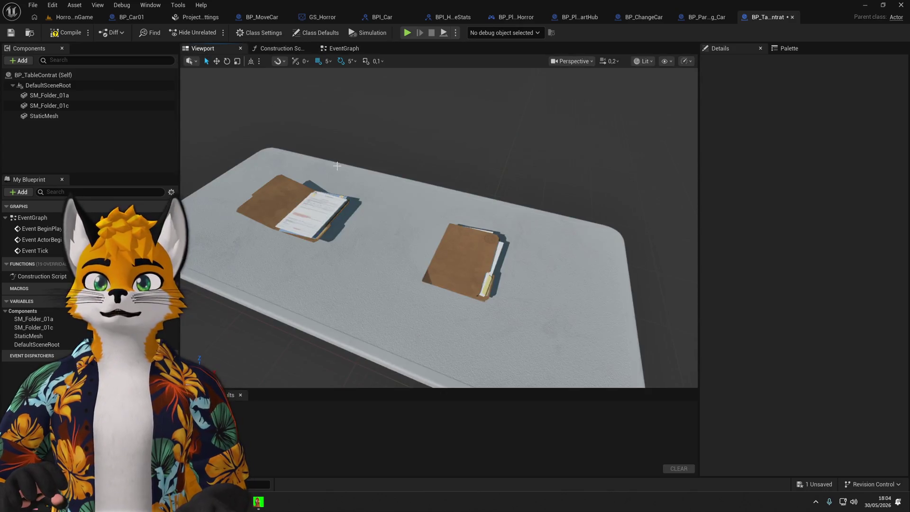
Move SM_Folder_01a to the table's left end at -70, 0, 80.
mouse_move(337, 165)
mouse_down()
mouse_move(346, 142)
mouse_move(334, 152)
mouse_move(417, 90)
mouse_up()
click(320, 167)
click(520, 251)
drag(520, 251, 319, 170)
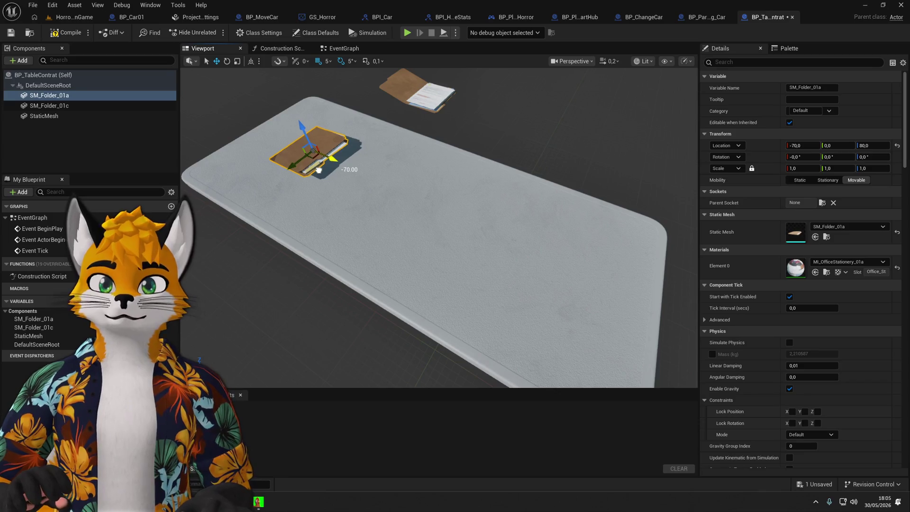
Frame the table's StaticMesh component and rename its Variable Name to Table.
click(85, 105)
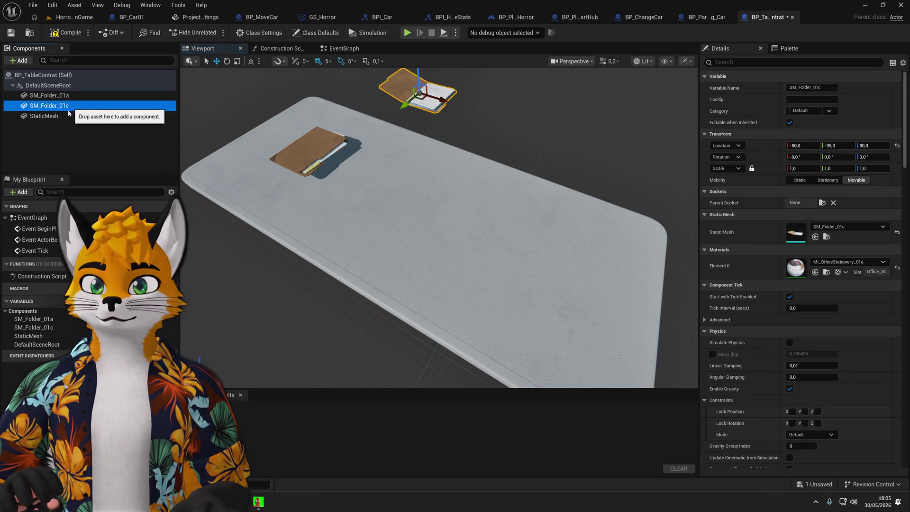
click(62, 116)
key(f)
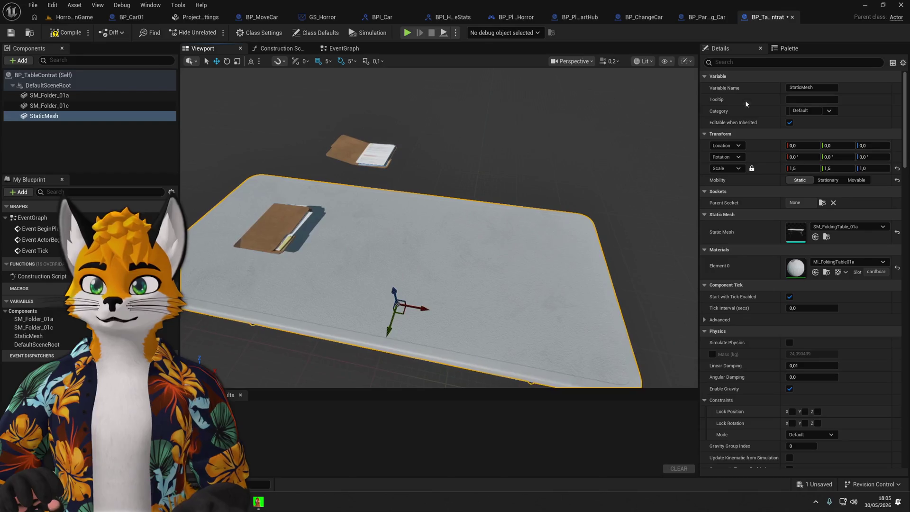
click(804, 87)
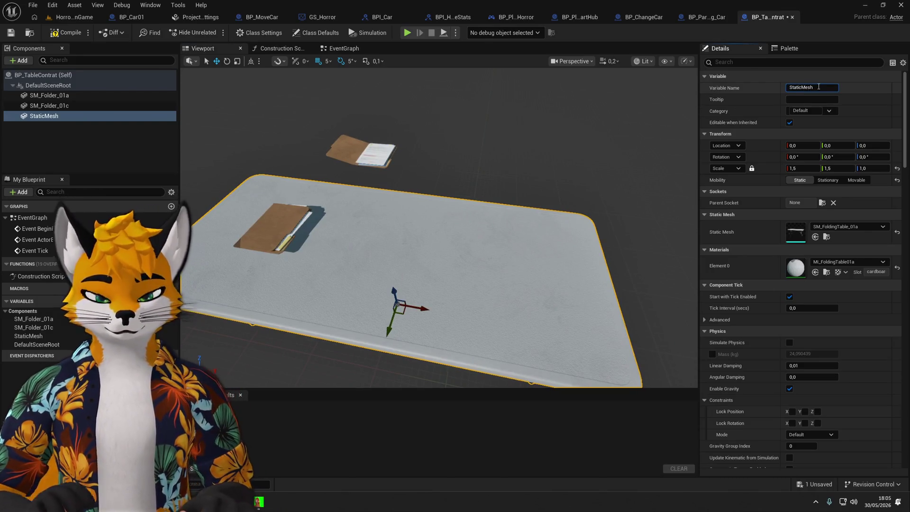
text(Table)
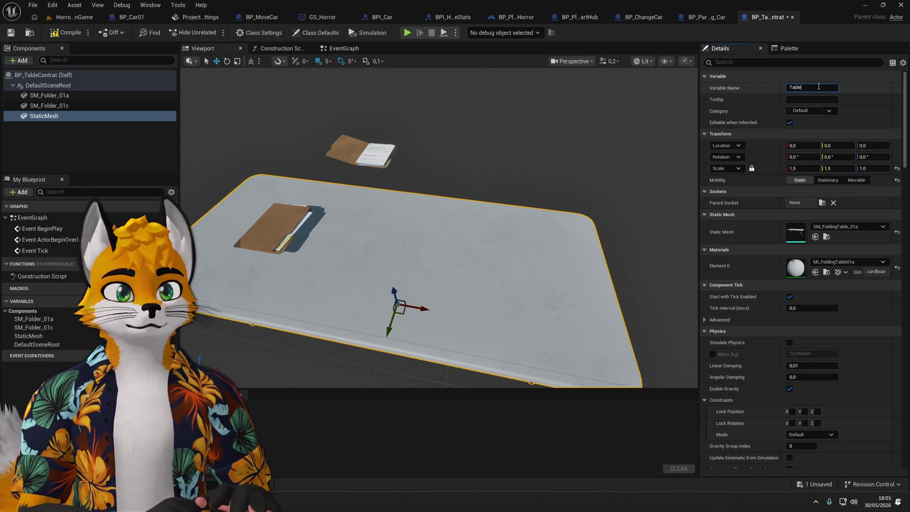
key(Return)
click(49, 96)
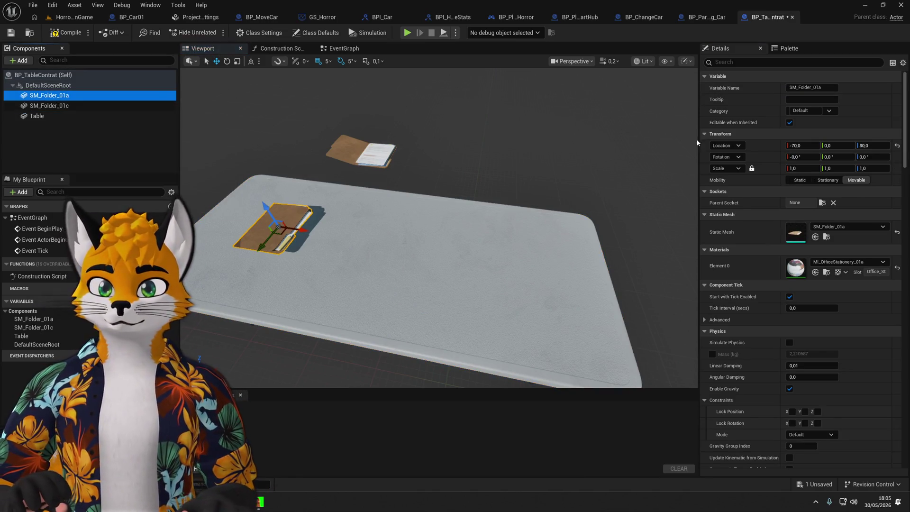
With SM_Folder_01a selected, show the Police Department Props meshes in the Content Drawer.
click(826, 88)
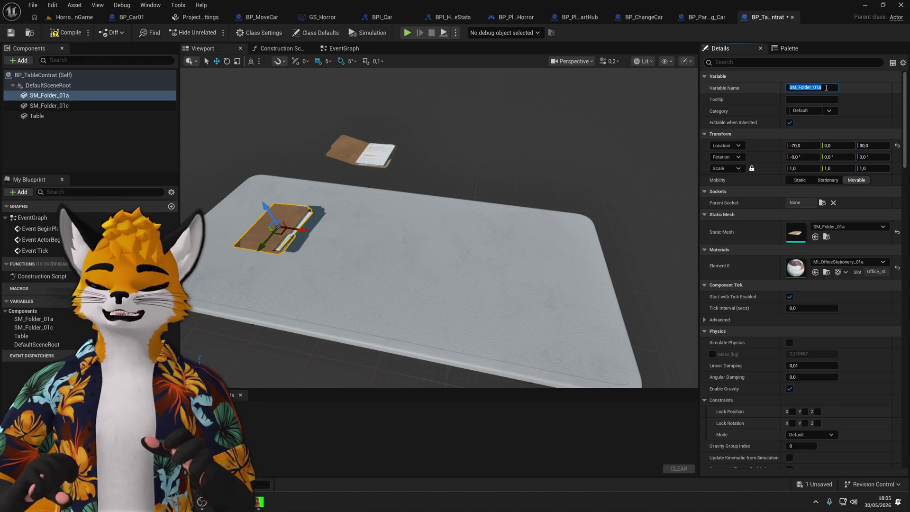
key(ctrl+space)
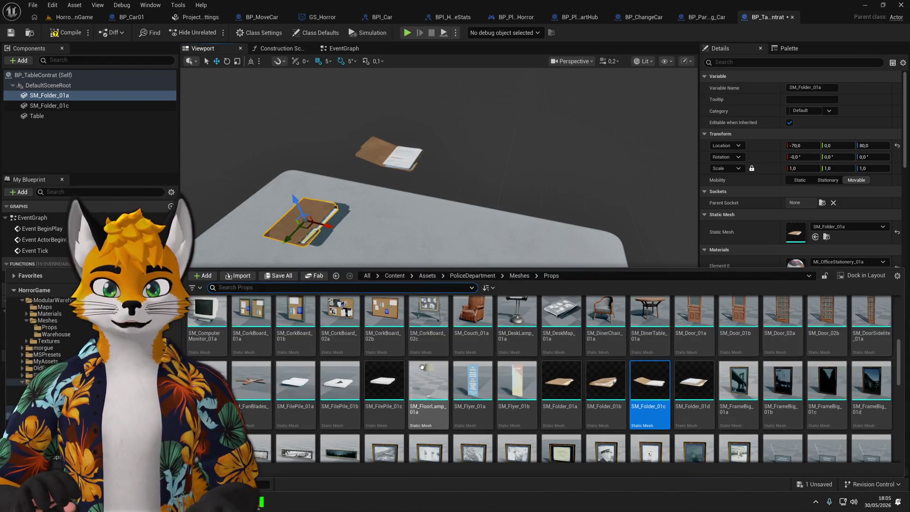
In Content > Game > Blueprints, create a new Blueprint Class based on Actor.
click(366, 276)
double_click(250, 317)
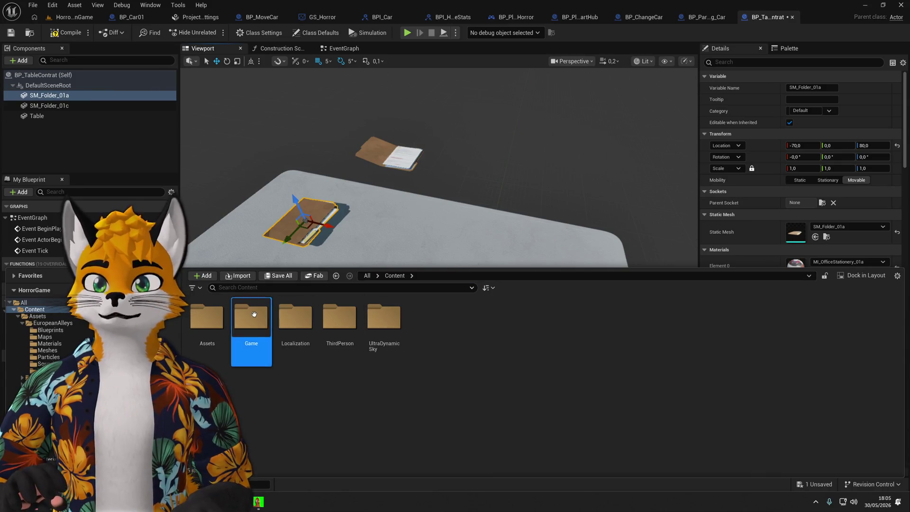
double_click(206, 317)
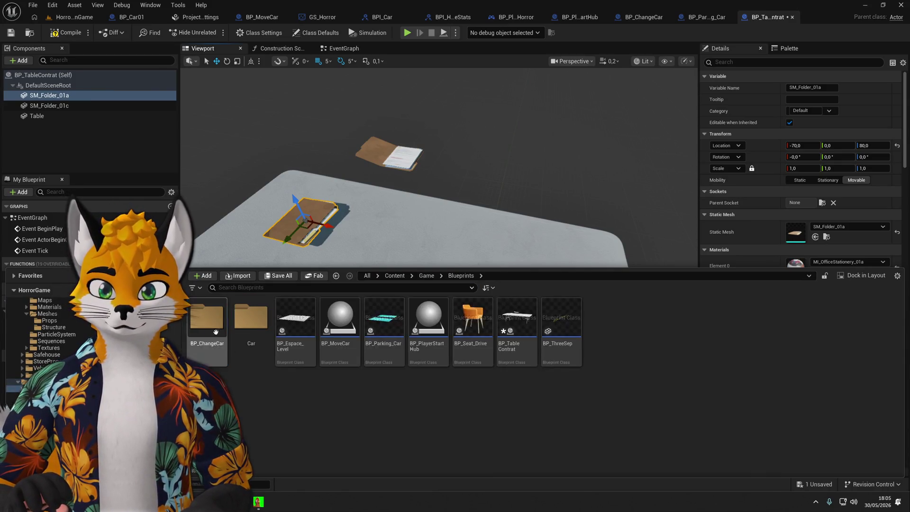
right_click(609, 373)
click(640, 124)
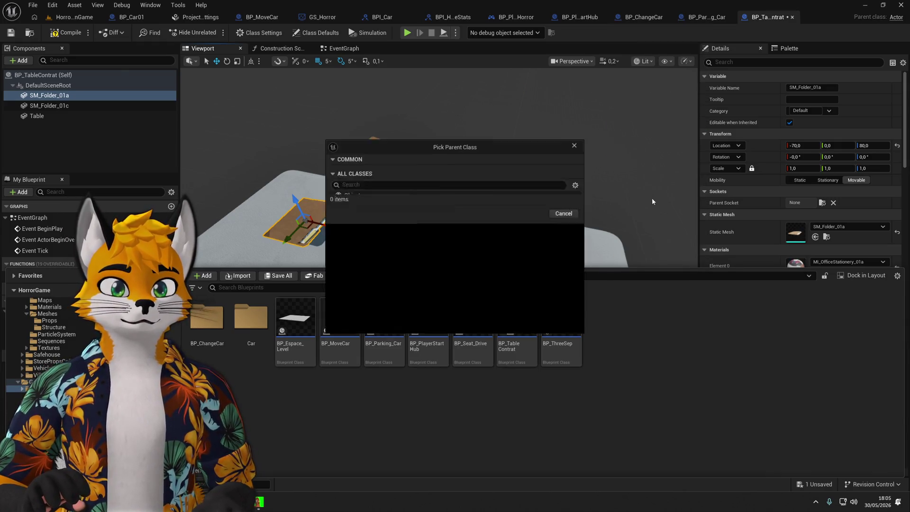
click(378, 179)
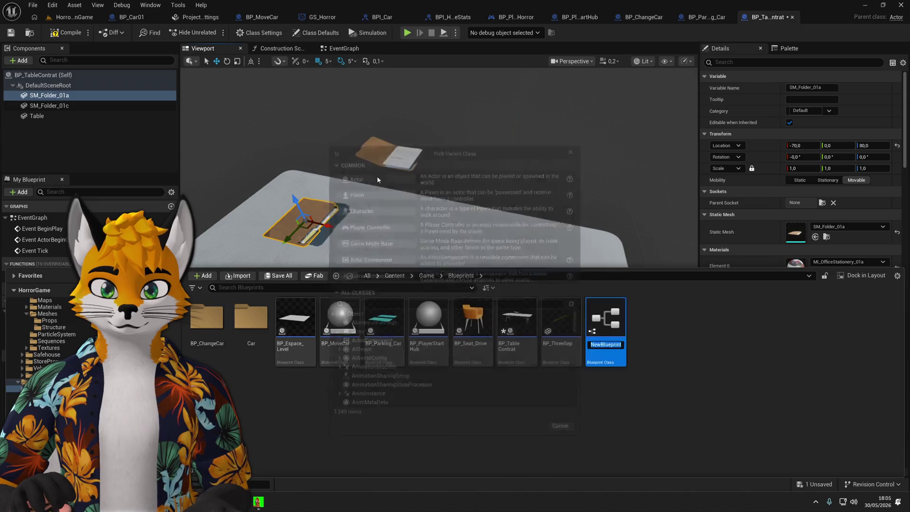
Name the new Actor Blueprint BP_DirContrat.
text(BP_)
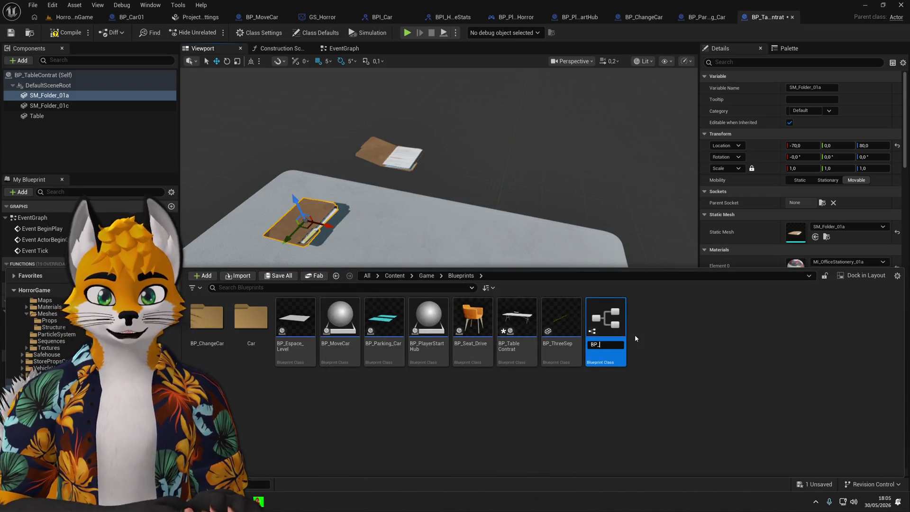
text(C)
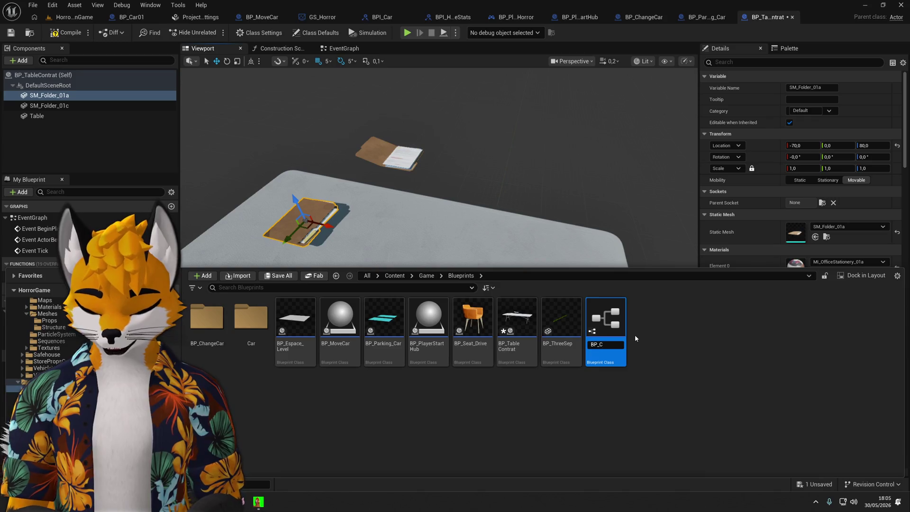
key(BackSpace)
text(c)
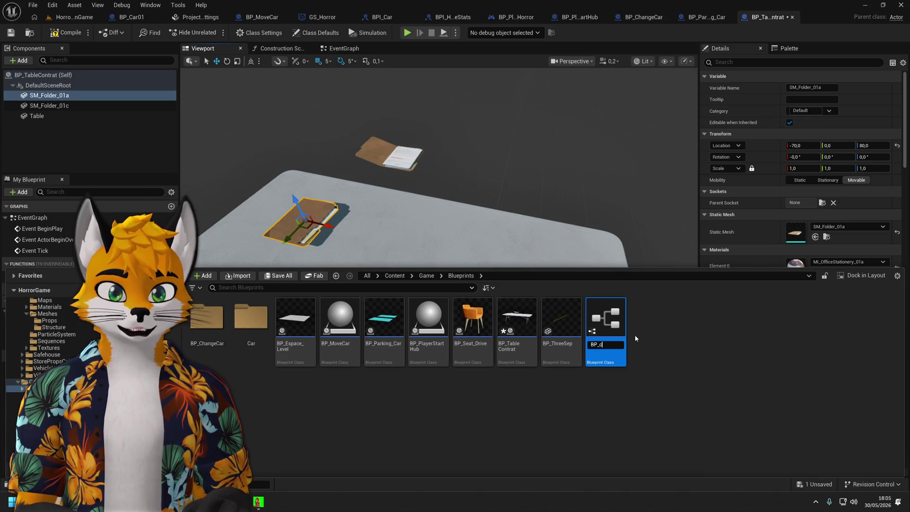
key(BackSpace)
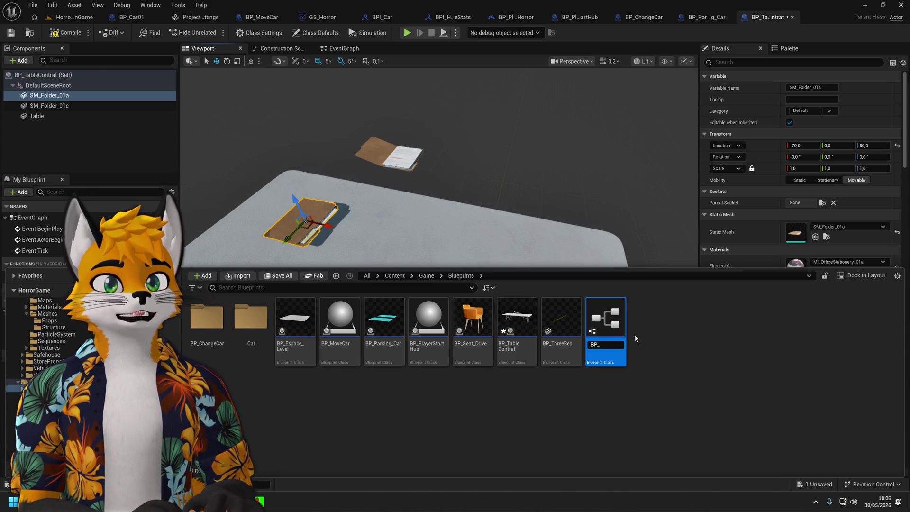
text(cONTR)
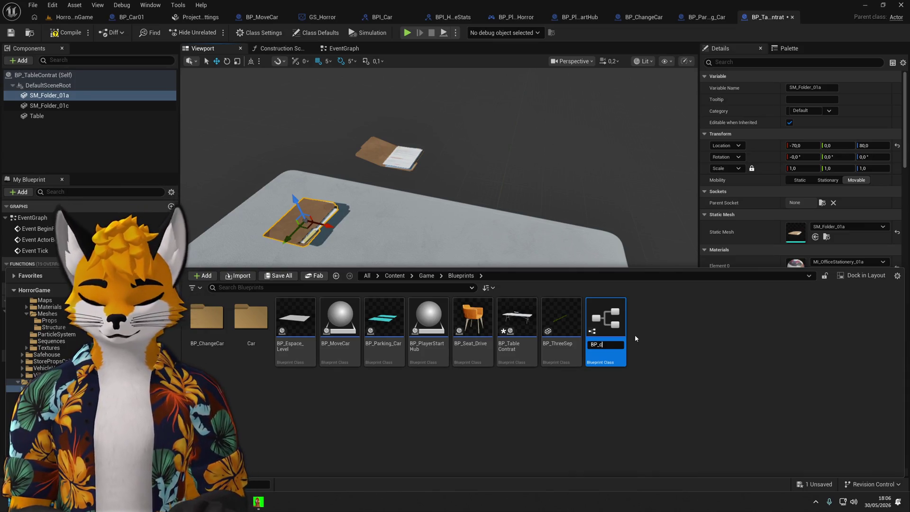
key(BackSpace)
key(BackSpace)
key(BackSpace)
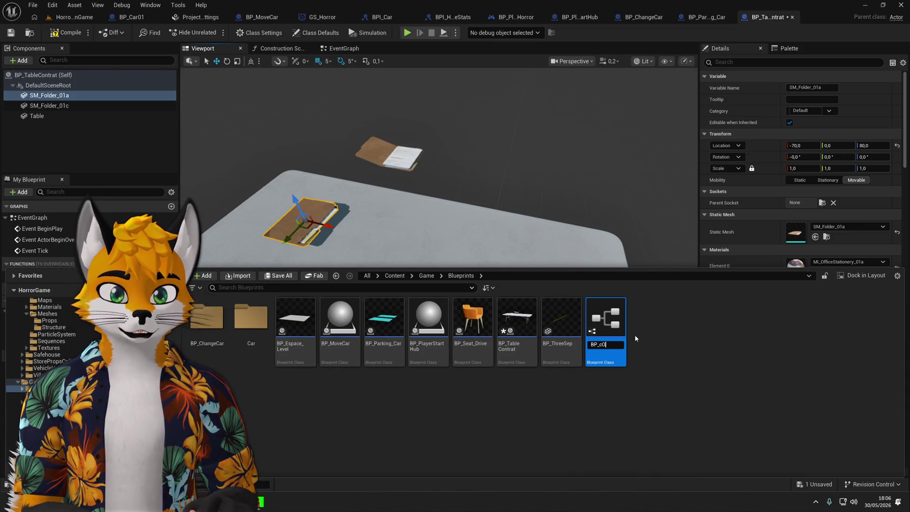
text(Contrat)
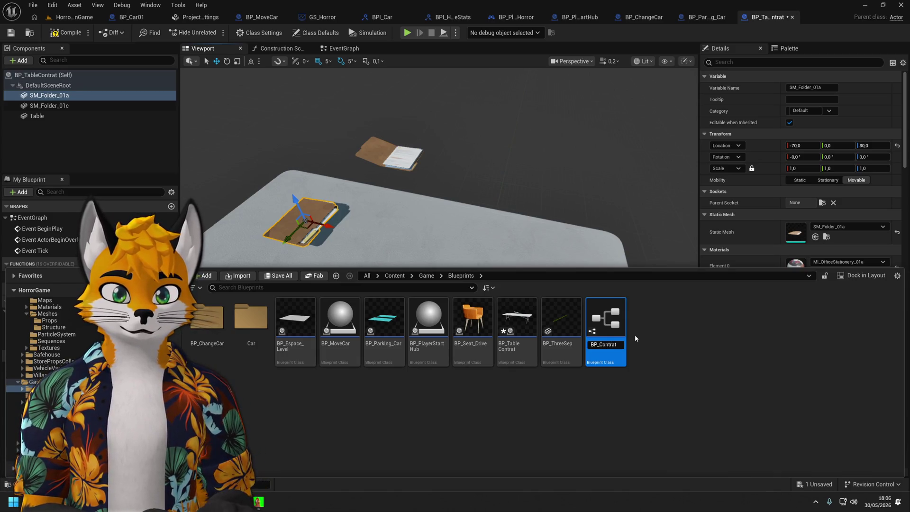
text(Select)
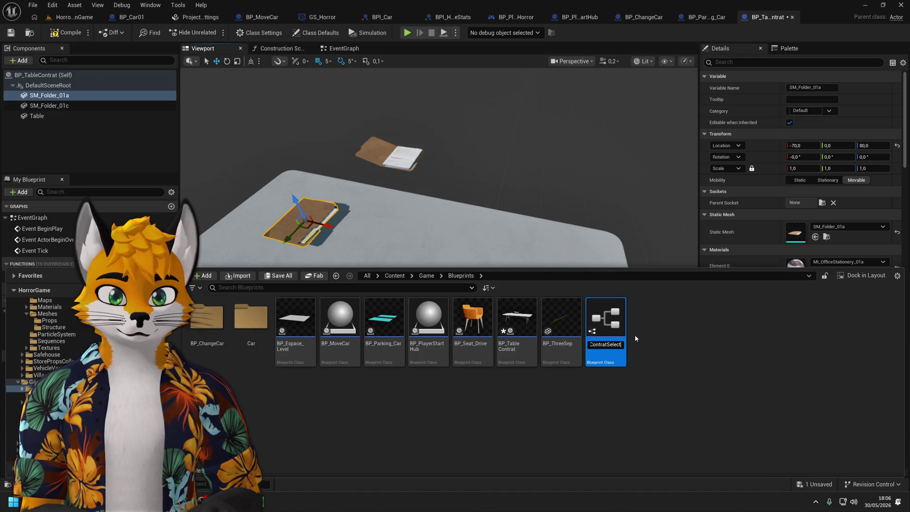
key(BackSpace)
key(BackSpace)
key(BackSpace)
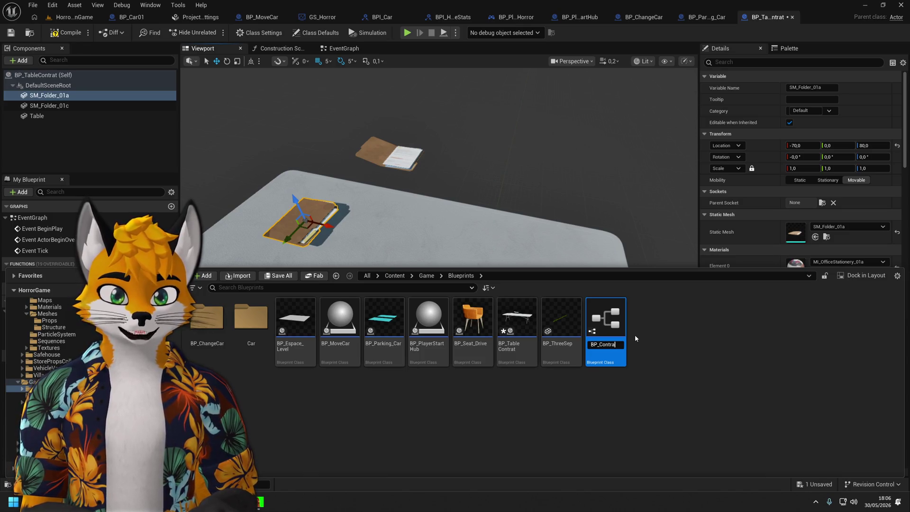
key(BackSpace)
key(BackSpace)
key(BackSpace)
text(Dir)
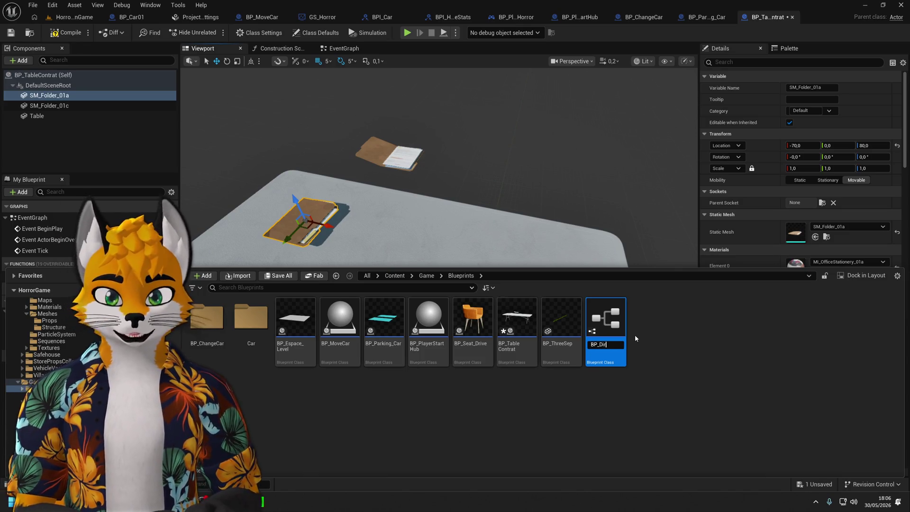
text(Contrat)
key(Return)
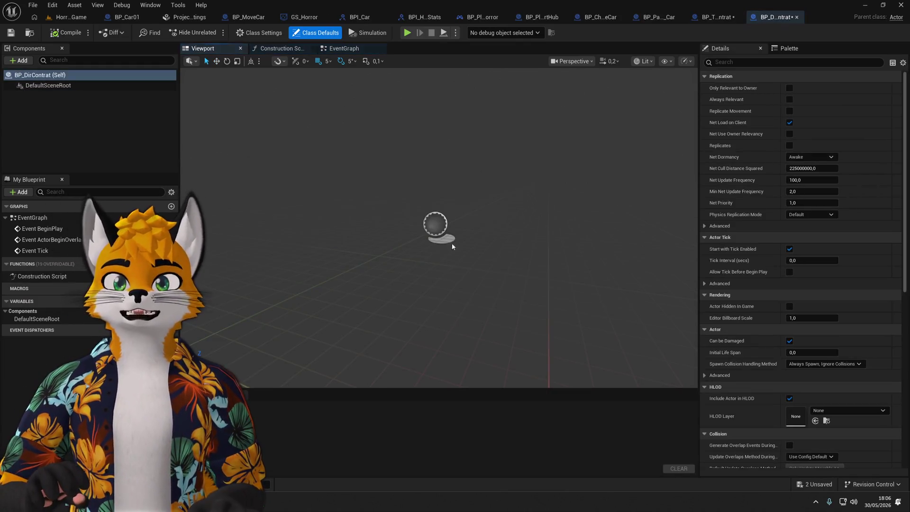
Paste SM_Folder_01a into BP_DirContrat, set X and Z location to 0, and compile.
click(714, 17)
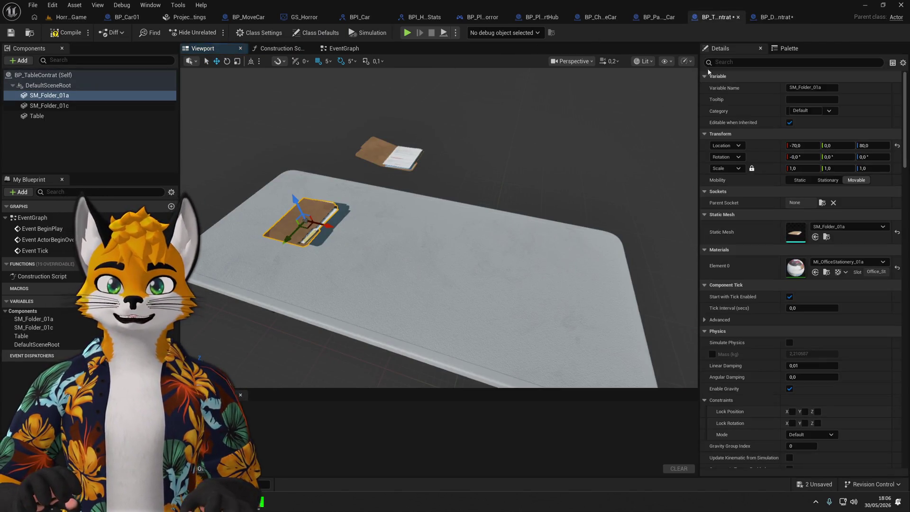
click(771, 19)
key(ctrl+v)
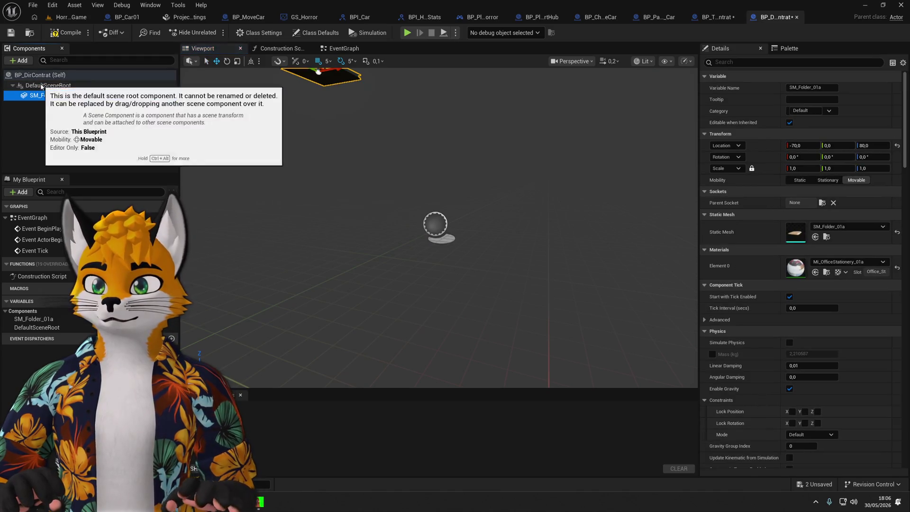
click(789, 146)
text(0)
key(Tab)
key(Tab)
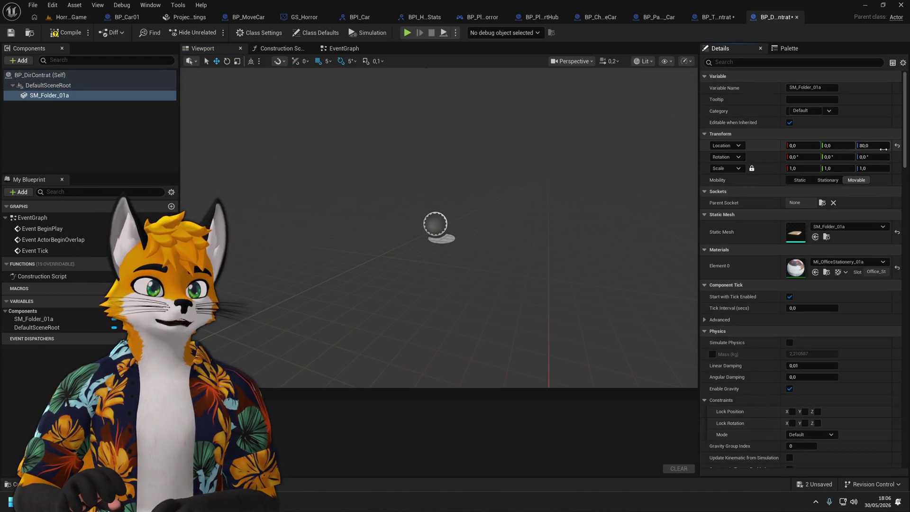
text(0)
key(Return)
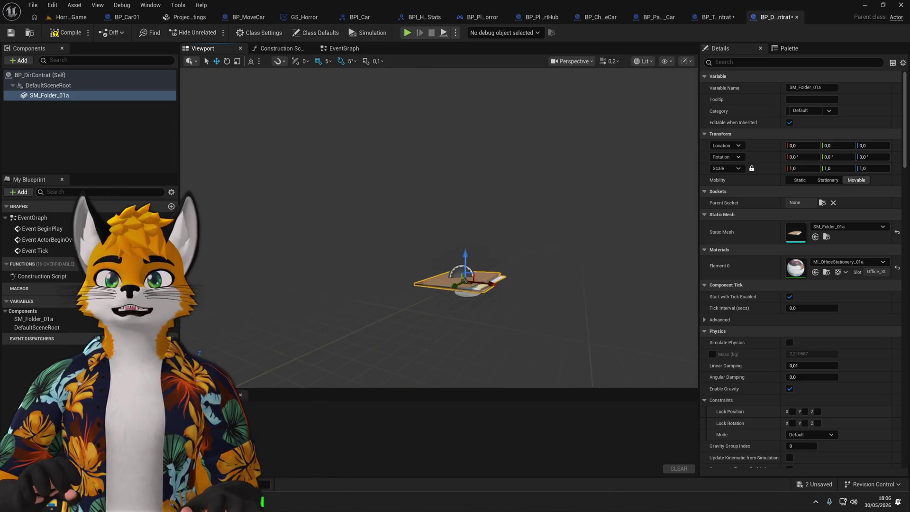
scroll(441, 244, up, 3)
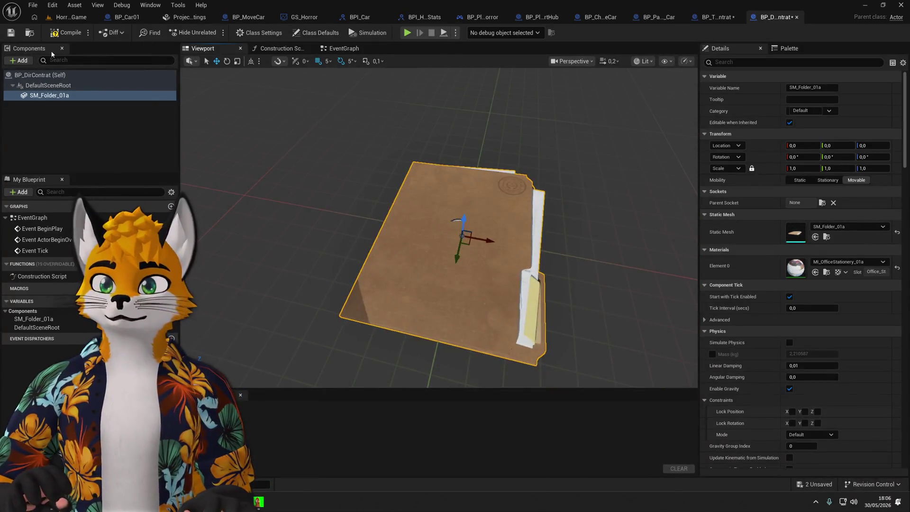
click(12, 33)
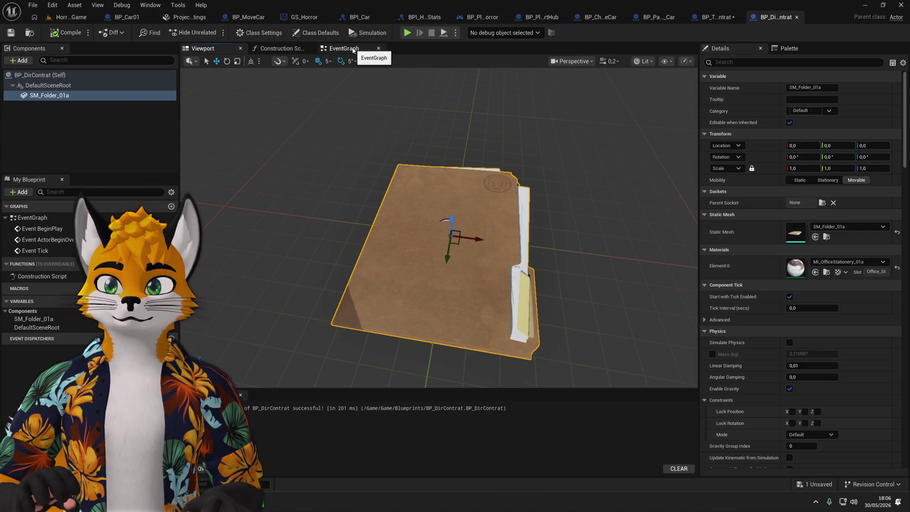
click(50, 112)
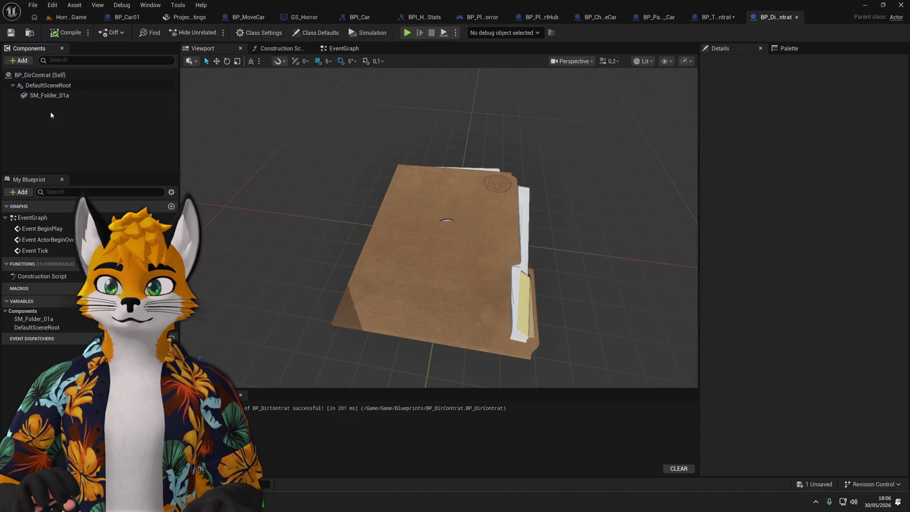
click(49, 96)
Paste SM_Folder_01c under DefaultSceneRoot and set its location to 0, 0, 0.
click(715, 17)
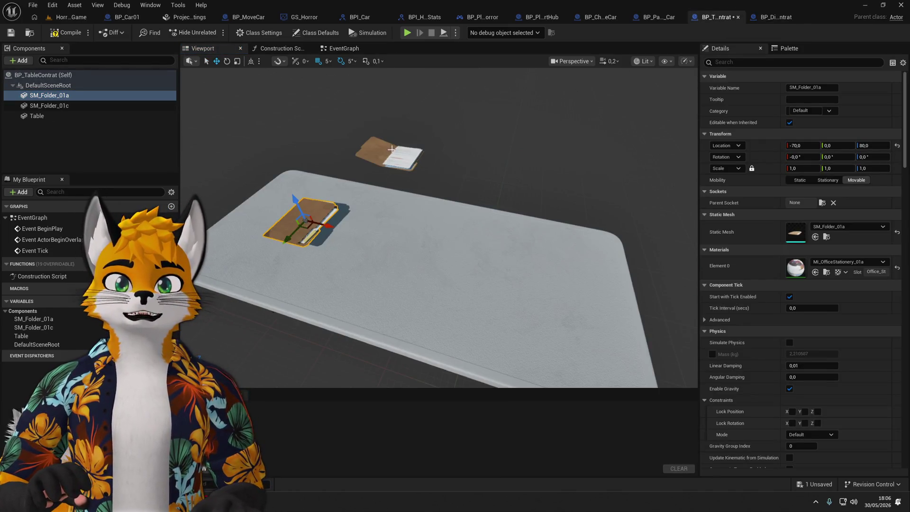
click(775, 17)
click(155, 116)
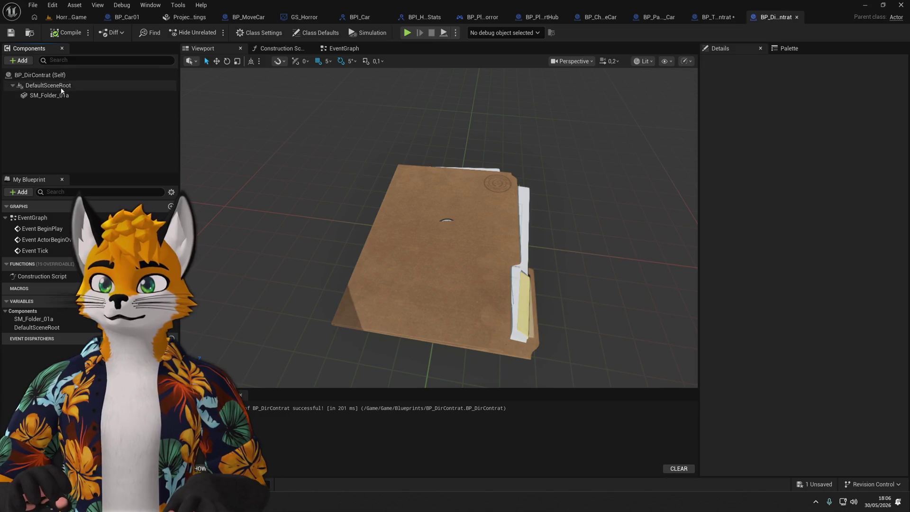
click(65, 86)
key(ctrl+v)
click(802, 145)
text(0)
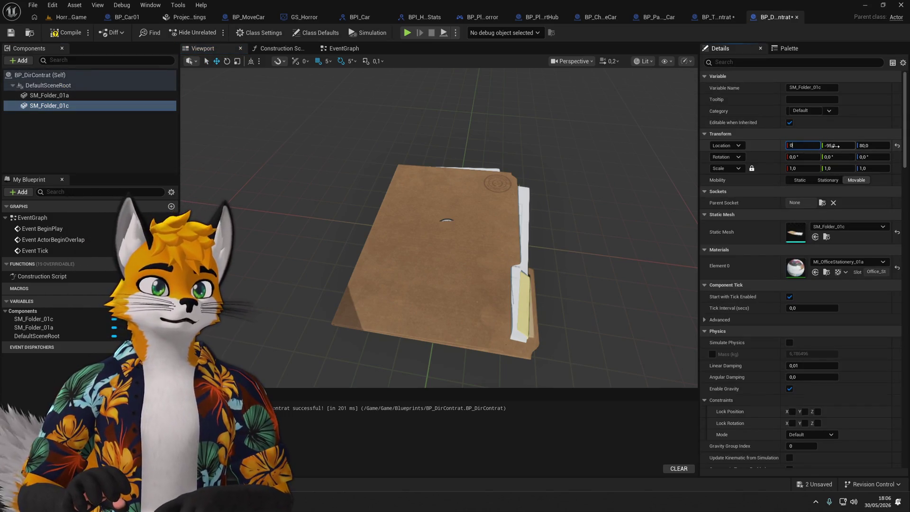
key(Tab)
text(0)
key(Tab)
text(0)
key(Return)
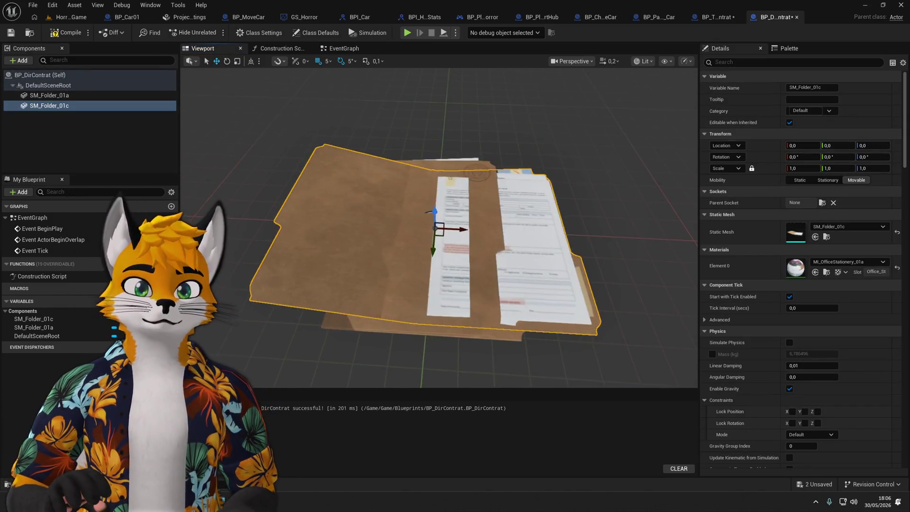
Slide SM_Folder_01c to X -15 and shift it 40 units along Y.
mouse_move(474, 230)
mouse_down()
mouse_move(363, 230)
mouse_move(412, 229)
mouse_move(387, 230)
mouse_up()
mouse_move(522, 308)
mouse_down()
mouse_move(474, 285)
mouse_move(503, 289)
mouse_up()
click(142, 95)
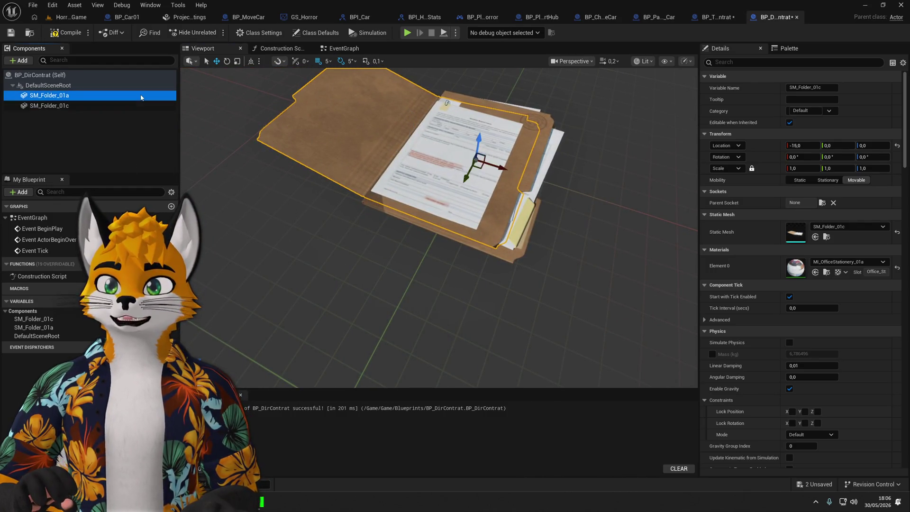
click(75, 105)
drag(406, 160, 252, 323)
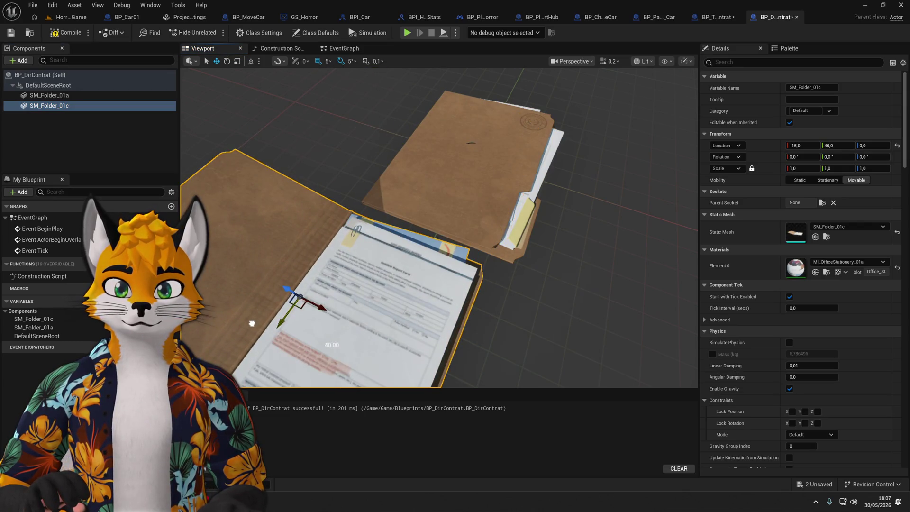
key(f)
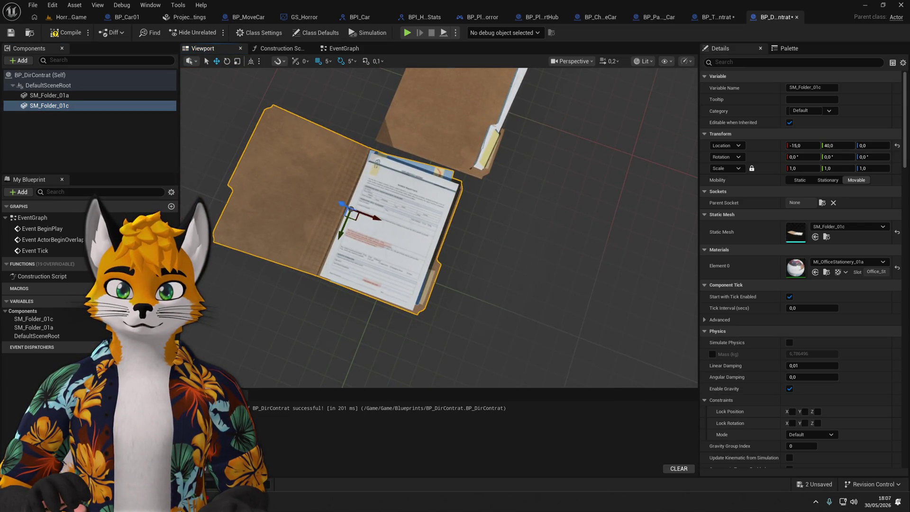
drag(439, 227, 455, 223)
mouse_move(335, 308)
mouse_down()
mouse_move(306, 164)
mouse_move(343, 313)
mouse_up()
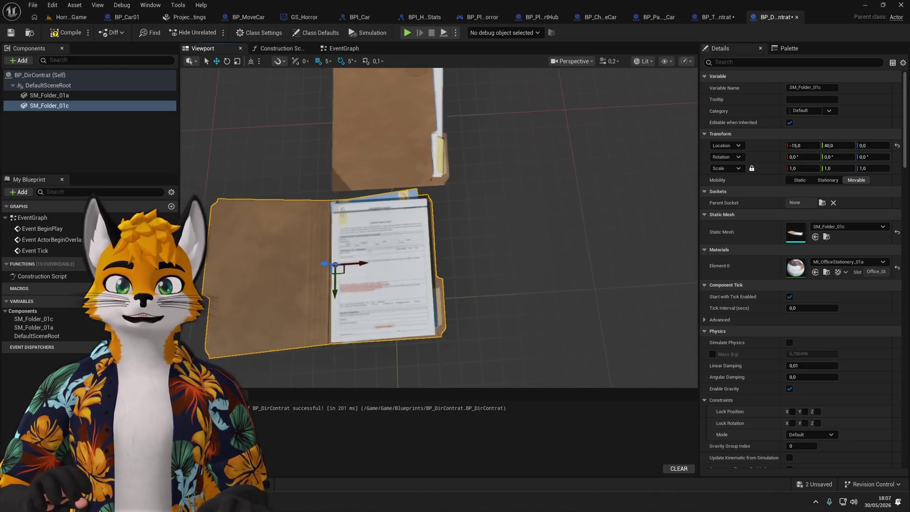
click(46, 96)
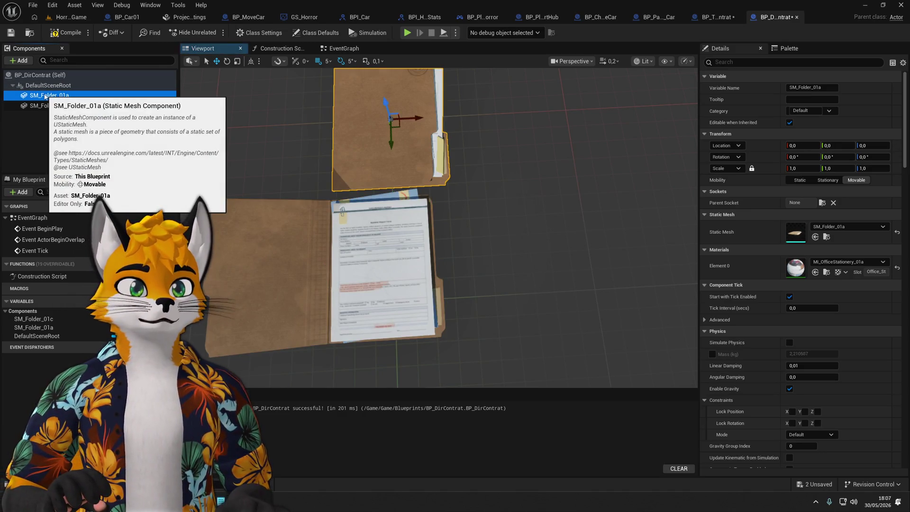
click(46, 105)
Set SM_Folder_01c's uniform scale to 1,125 and move it over the closed folder at Y 0.
click(795, 169)
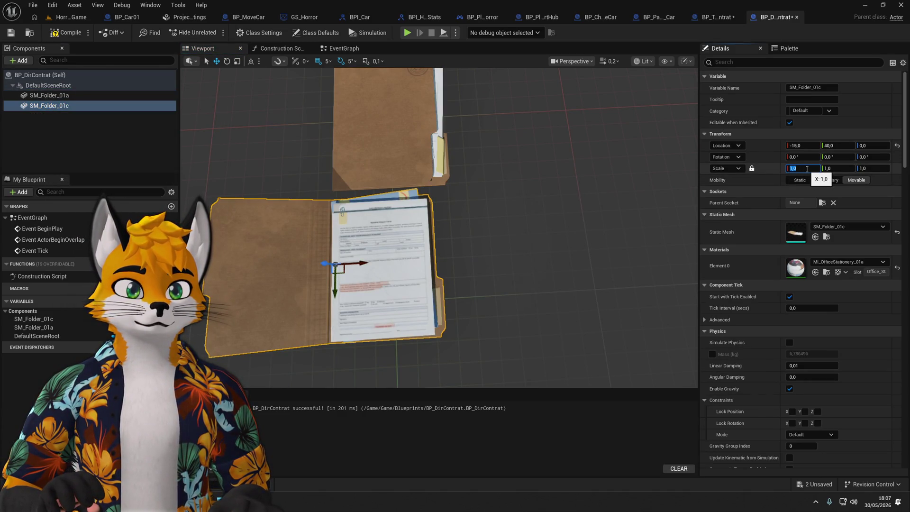
text(1,1)
key(Return)
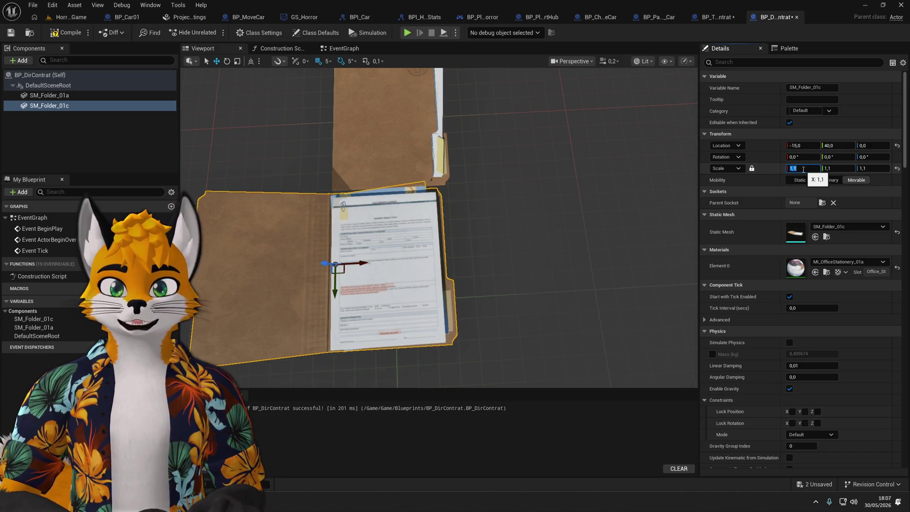
mouse_move(340, 300)
mouse_down()
mouse_move(326, 147)
mouse_move(356, 308)
mouse_up()
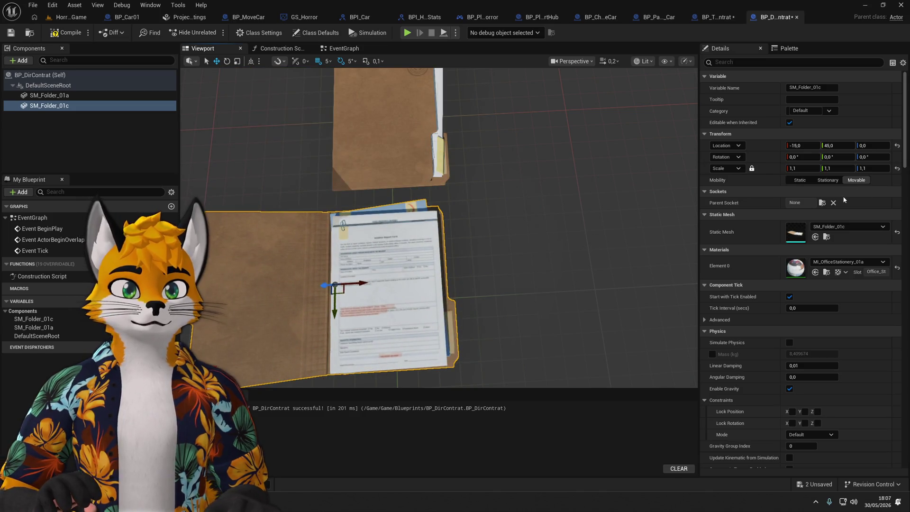
text(5)
key(Return)
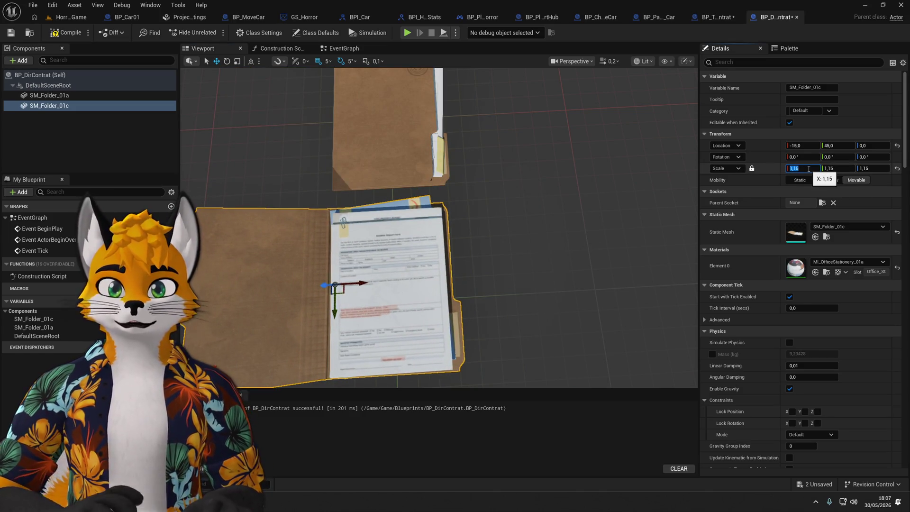
mouse_move(332, 312)
mouse_down()
mouse_move(315, 190)
mouse_move(321, 142)
mouse_move(319, 185)
mouse_up()
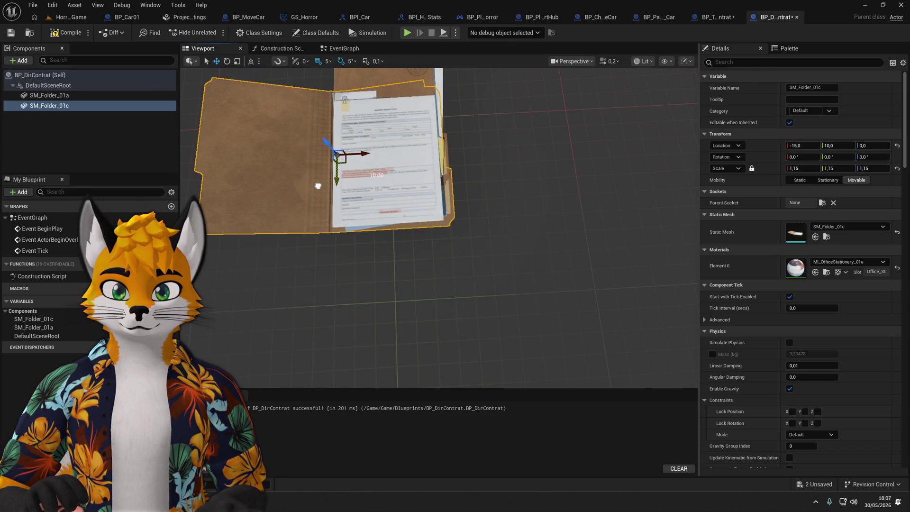
key(ctrl+z)
click(800, 168)
text(1.125)
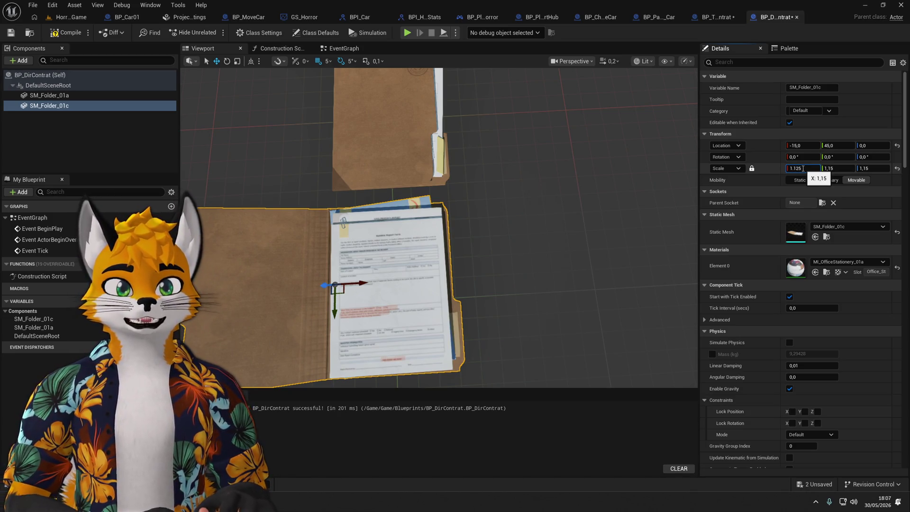
text(1,125)
key(Return)
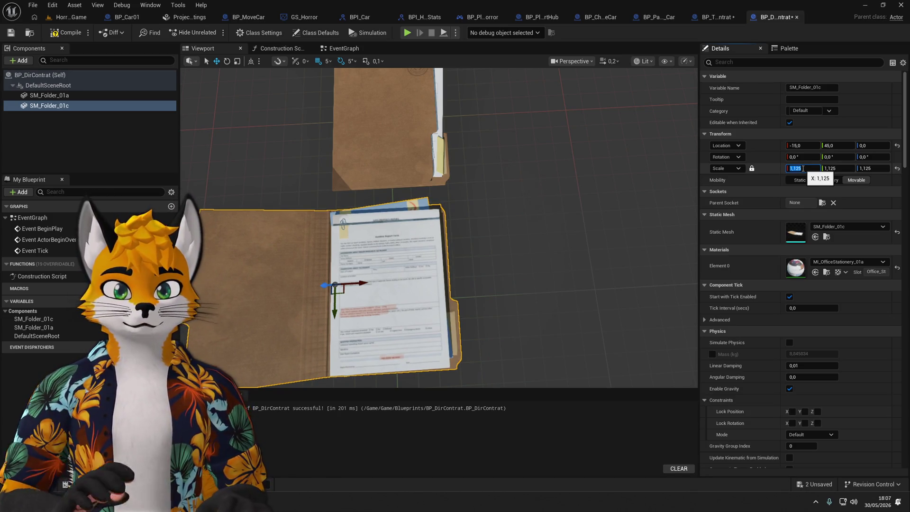
drag(324, 231, 324, 145)
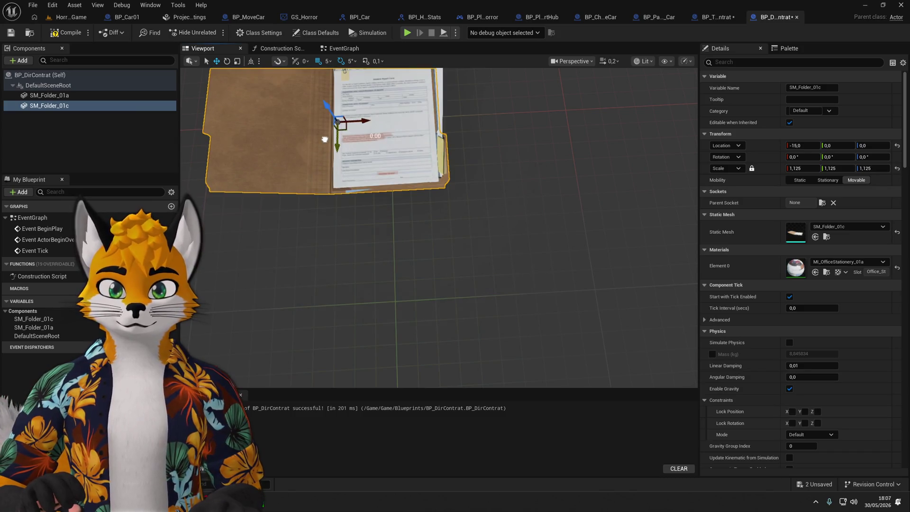
scroll(440, 227, up, 10)
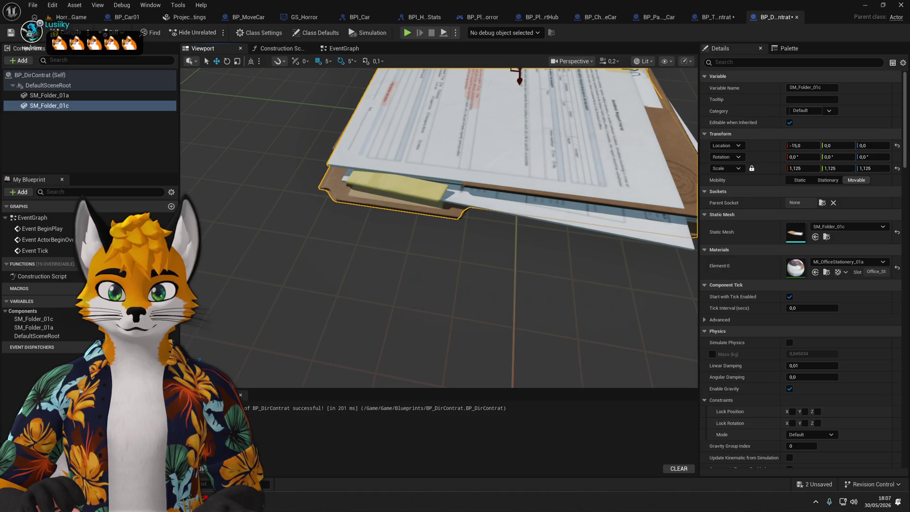
mouse_move(478, 124)
mouse_down()
mouse_move(455, 143)
mouse_move(522, 124)
mouse_move(478, 124)
mouse_up()
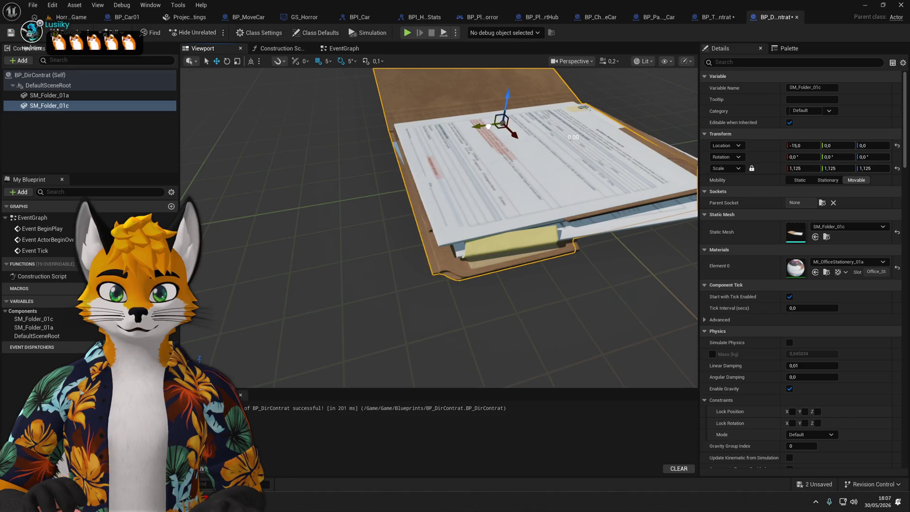
click(804, 146)
Set the open folder's X location to 0, then shift it back to X -15.
text(0)
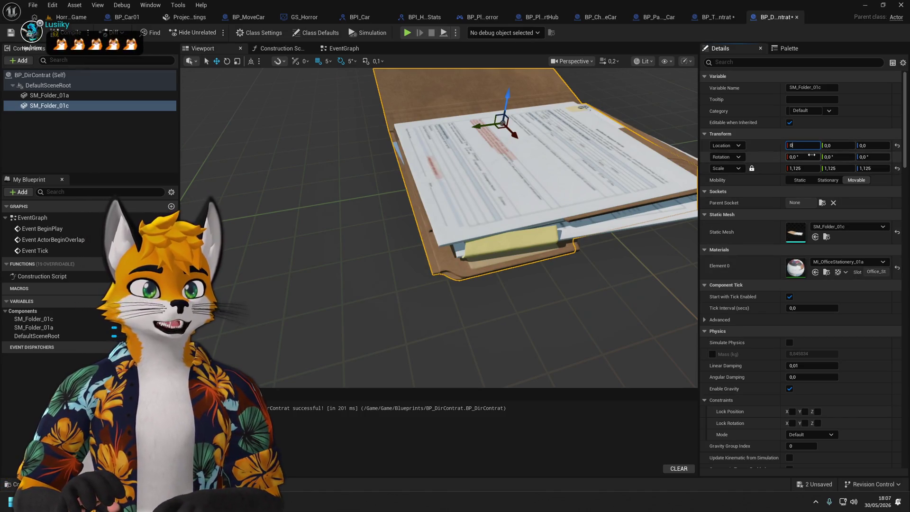
click(812, 156)
mouse_move(220, 156)
mouse_down()
mouse_move(227, 185)
mouse_move(221, 156)
mouse_up()
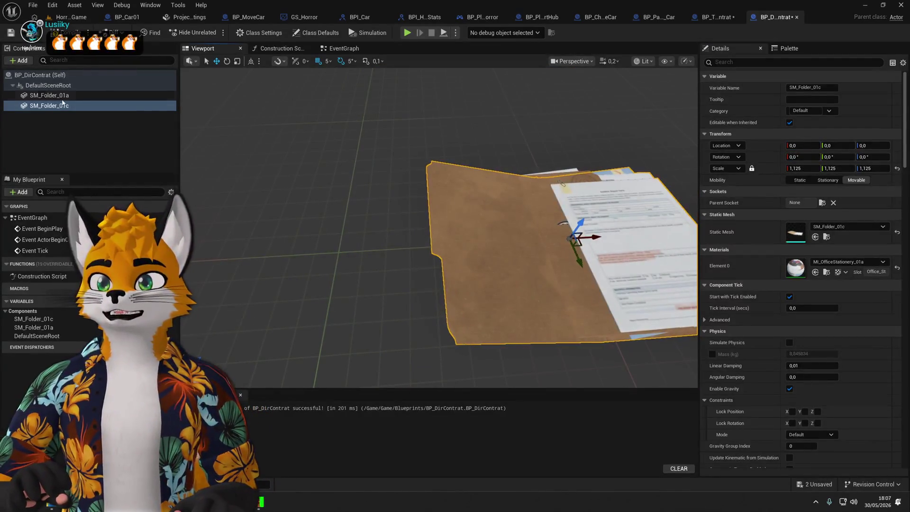
key(f)
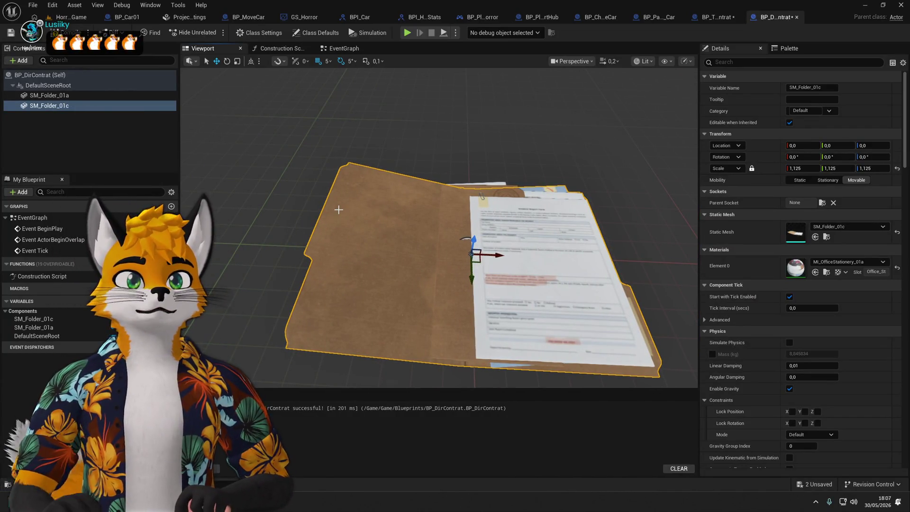
click(49, 96)
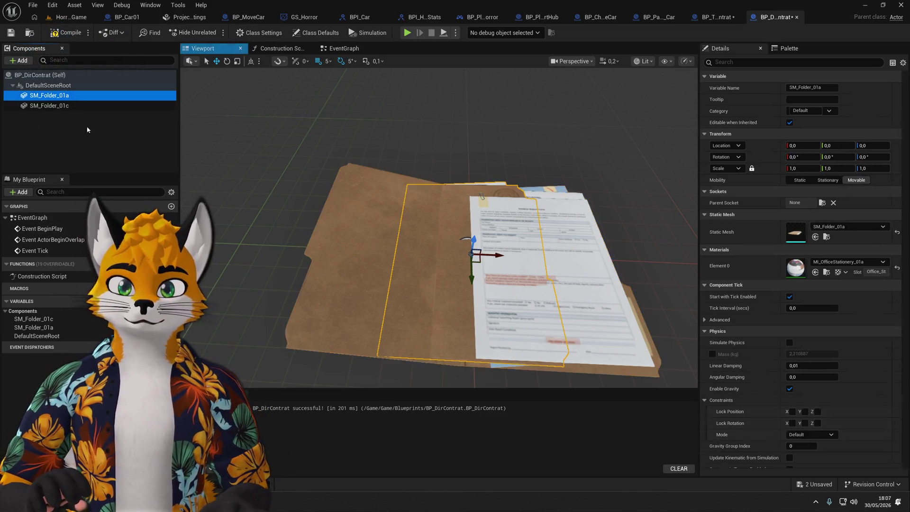
key(f)
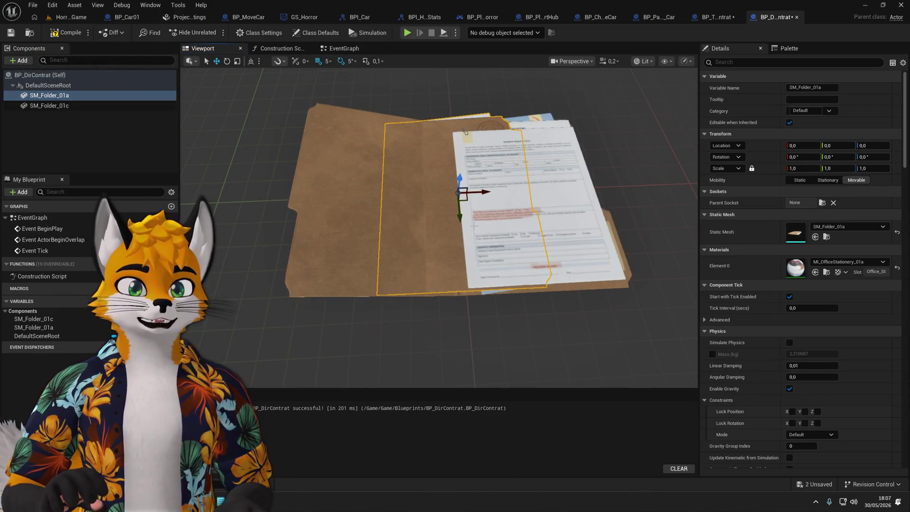
click(489, 193)
mouse_move(487, 194)
mouse_down()
mouse_move(384, 195)
mouse_move(512, 209)
mouse_move(502, 222)
mouse_move(474, 213)
mouse_move(446, 180)
mouse_move(474, 204)
mouse_move(503, 208)
mouse_move(455, 204)
mouse_move(469, 213)
mouse_move(455, 223)
mouse_move(446, 204)
mouse_up()
Rename SM_Folder_01a to DirClose and SM_Folder_01c to DirOpen, then save the blueprint.
click(50, 95)
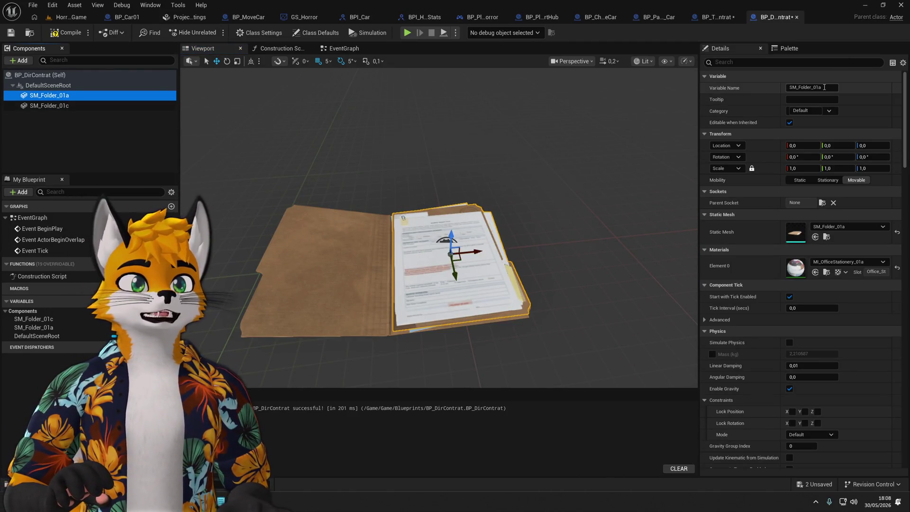
click(824, 87)
text(Dir)
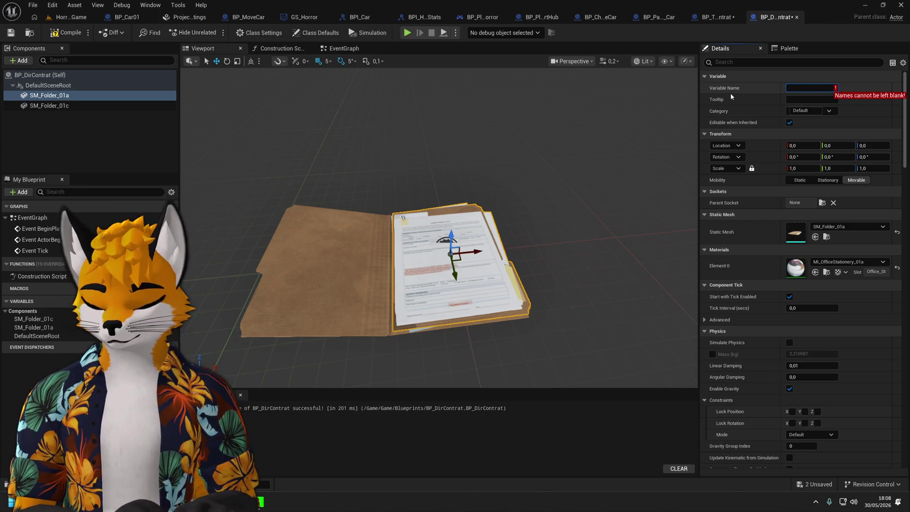
text(Close)
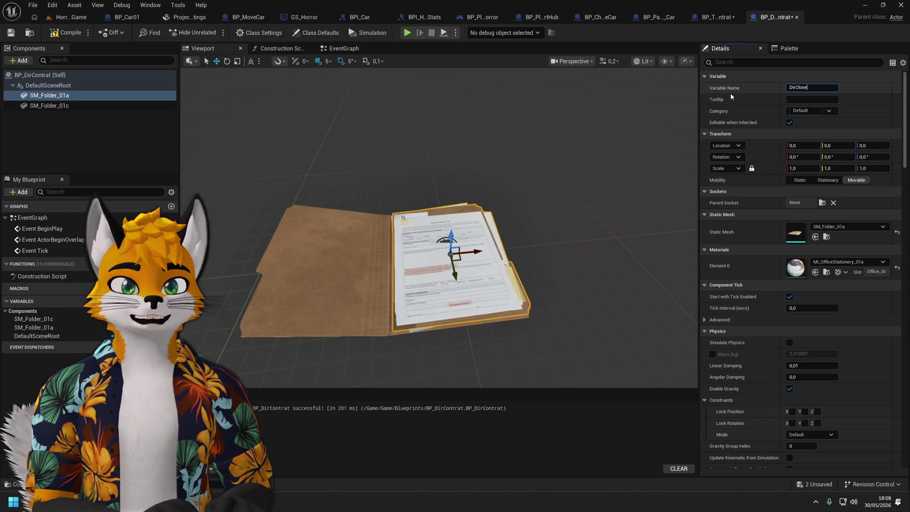
key(Return)
click(48, 106)
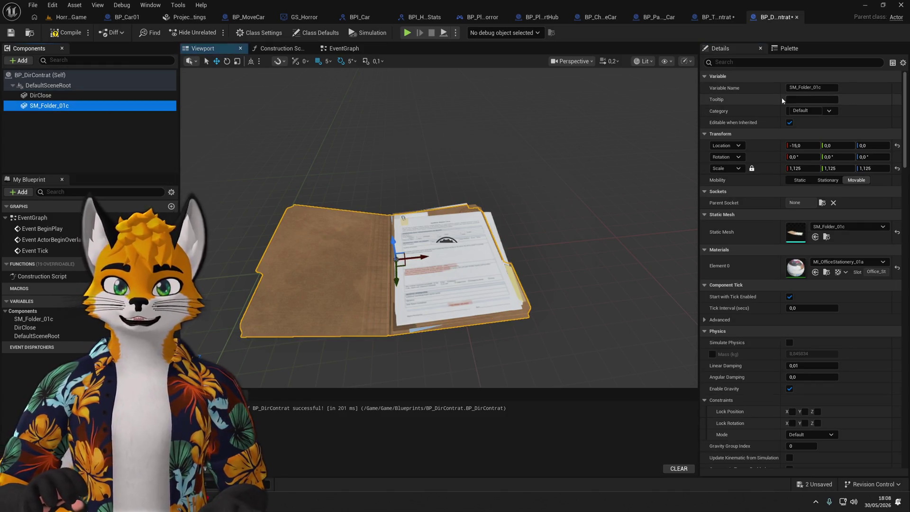
click(833, 88)
text(DirOpen)
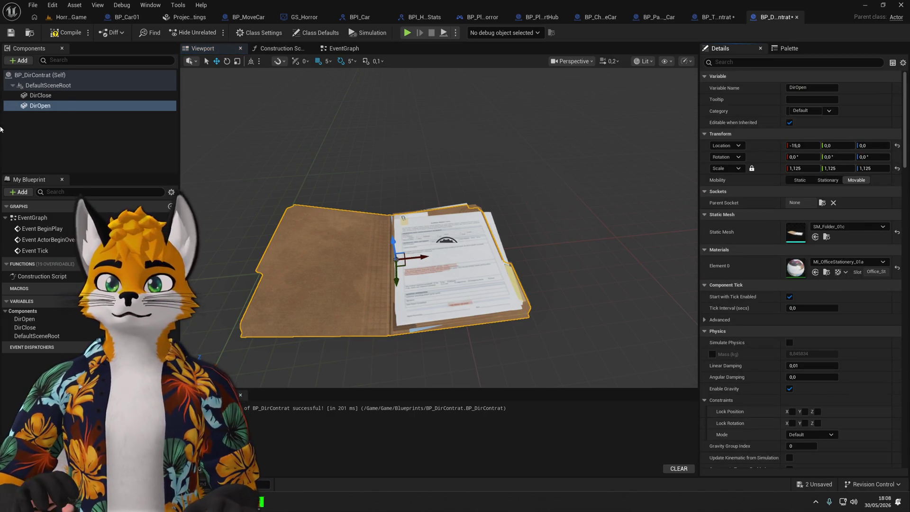
click(10, 34)
click(344, 48)
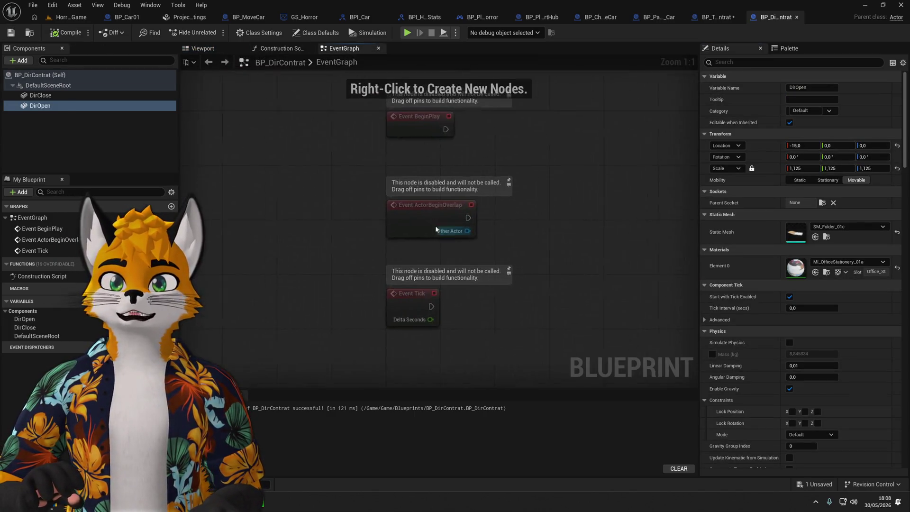
Delete the unused overlap and tick events and add BPI_Interact to BP_DirContrat's implemented interfaces.
key(Delete)
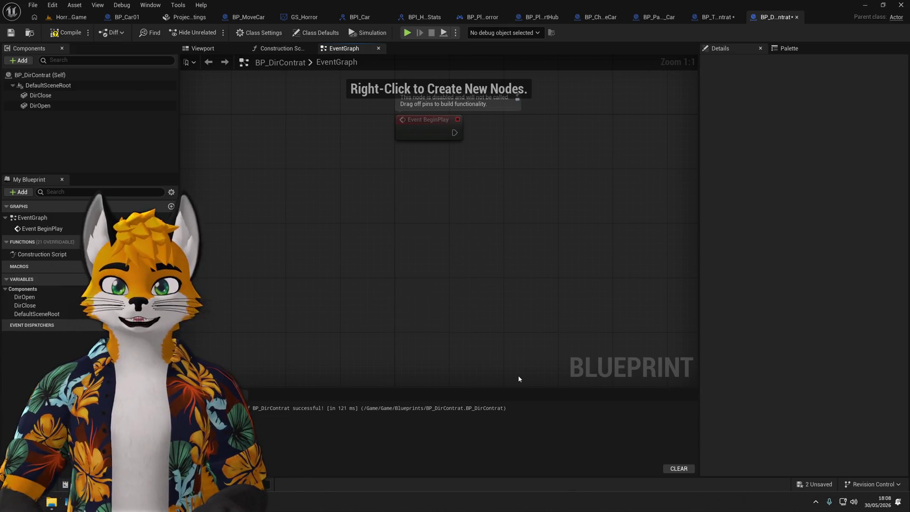
click(295, 33)
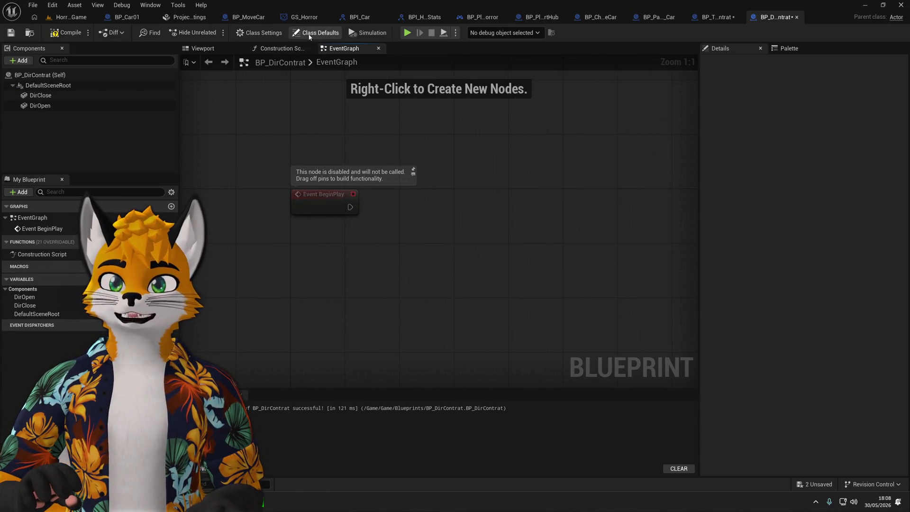
scroll(801, 237, down, 5)
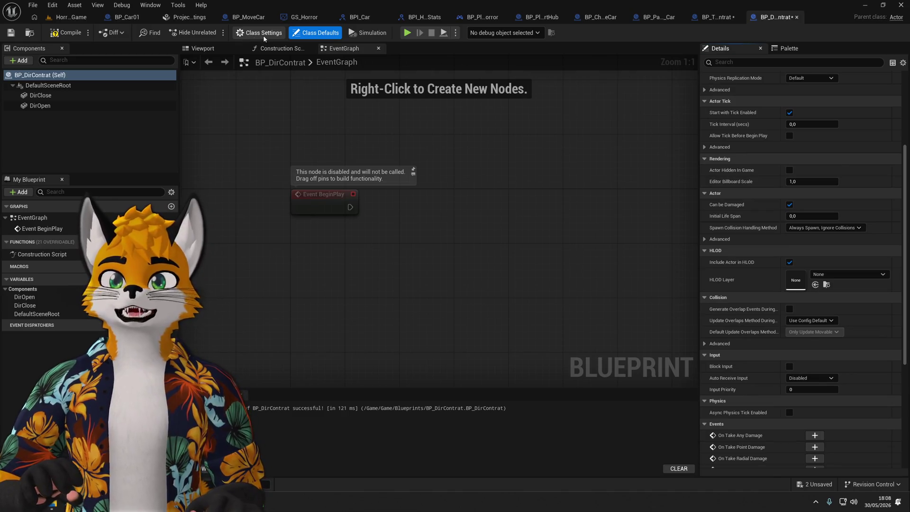
click(264, 34)
click(806, 272)
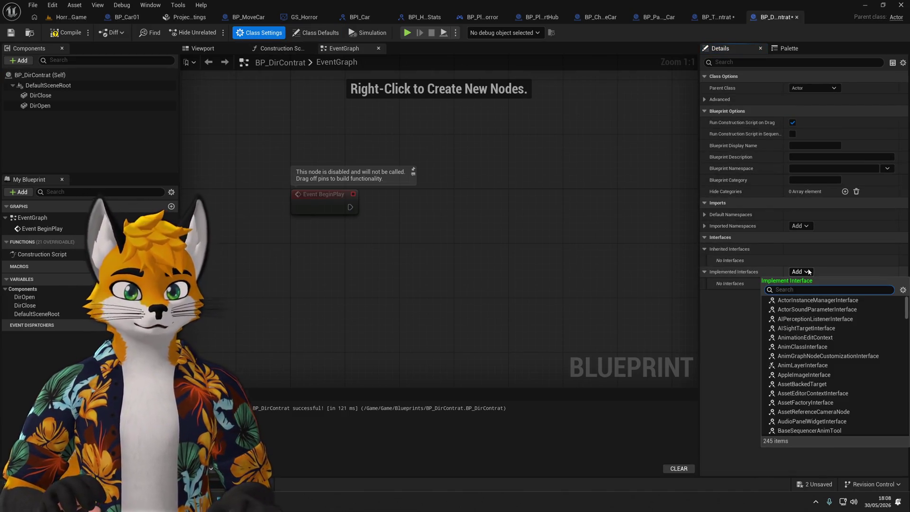
text(BPI_)
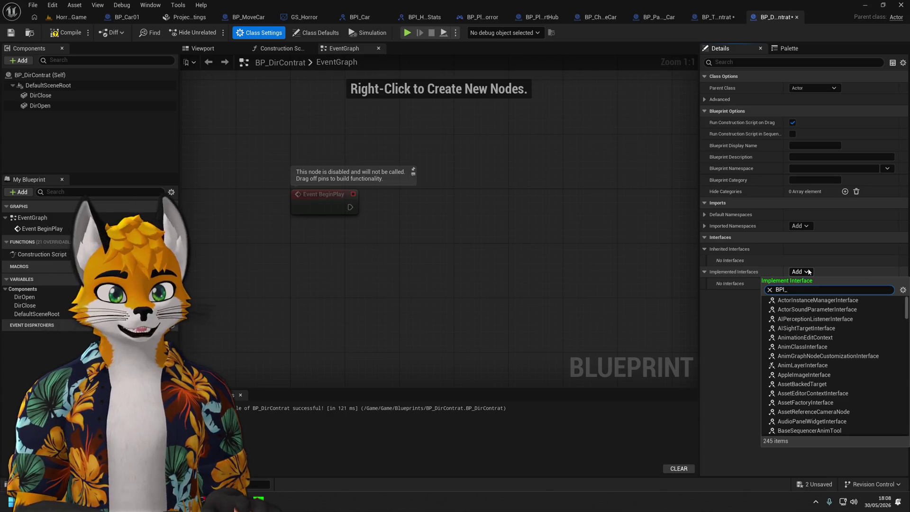
text(Iner)
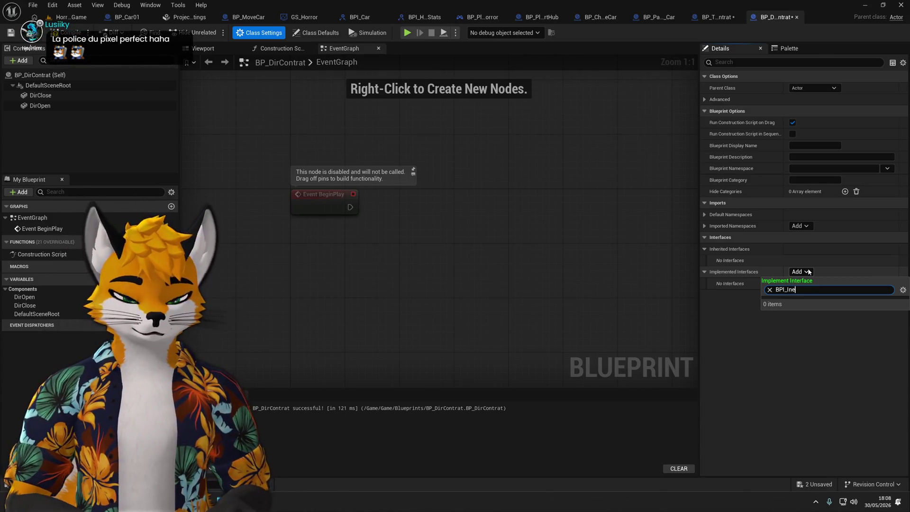
click(811, 302)
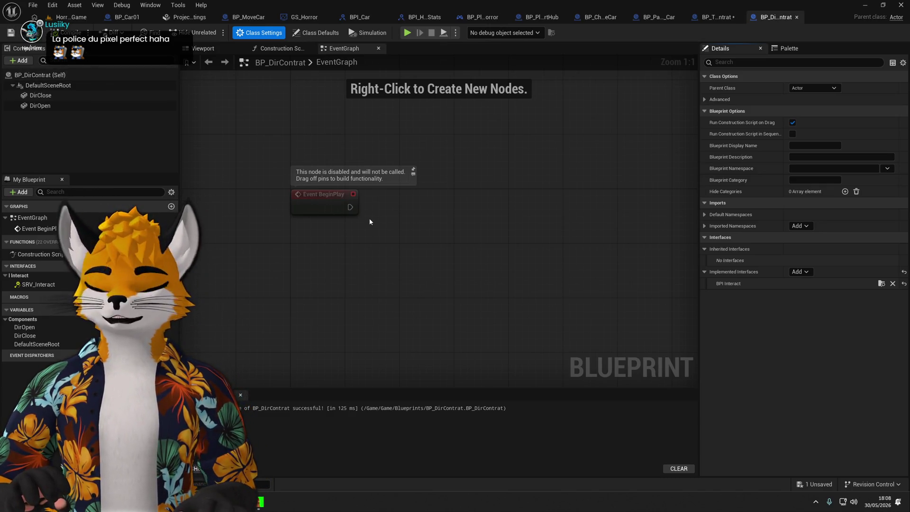
Add a Set Visibility node driven by a DirOpen getter and arrange both nodes.
right_click(346, 253)
click(305, 245)
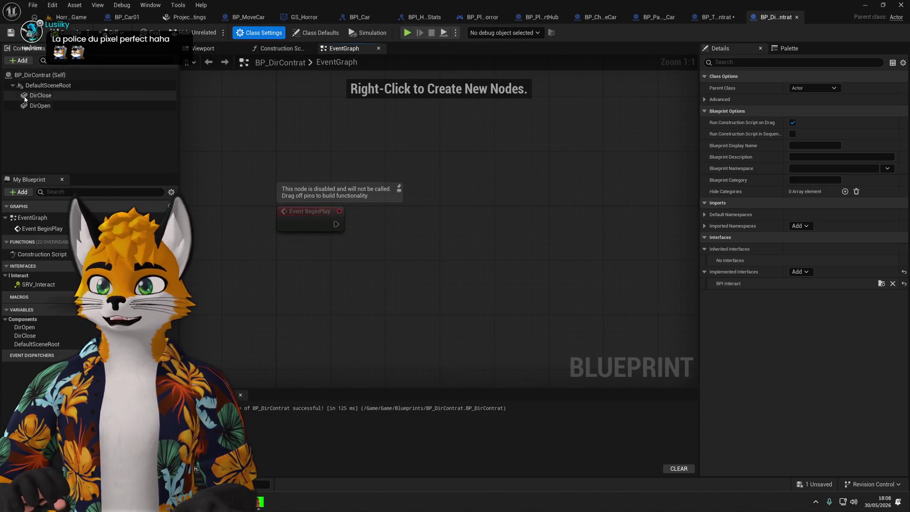
mouse_move(40, 105)
mouse_down()
mouse_move(463, 219)
mouse_move(306, 303)
mouse_move(413, 226)
mouse_up()
text(Set visib)
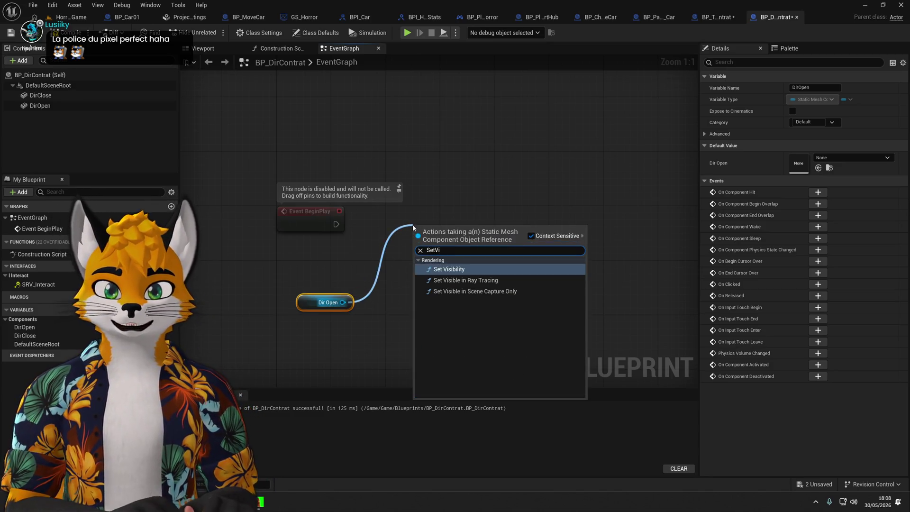
key(Return)
drag(362, 238, 421, 245)
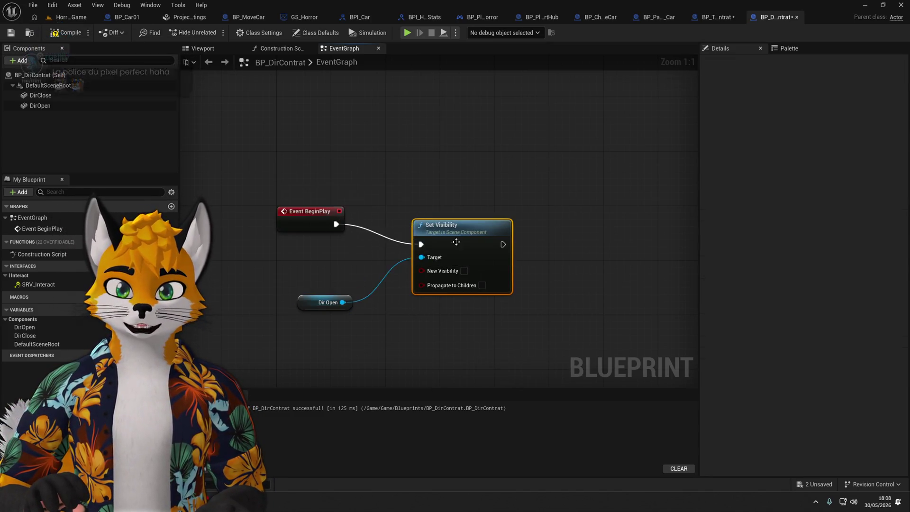
drag(480, 234, 466, 214)
drag(311, 308, 425, 295)
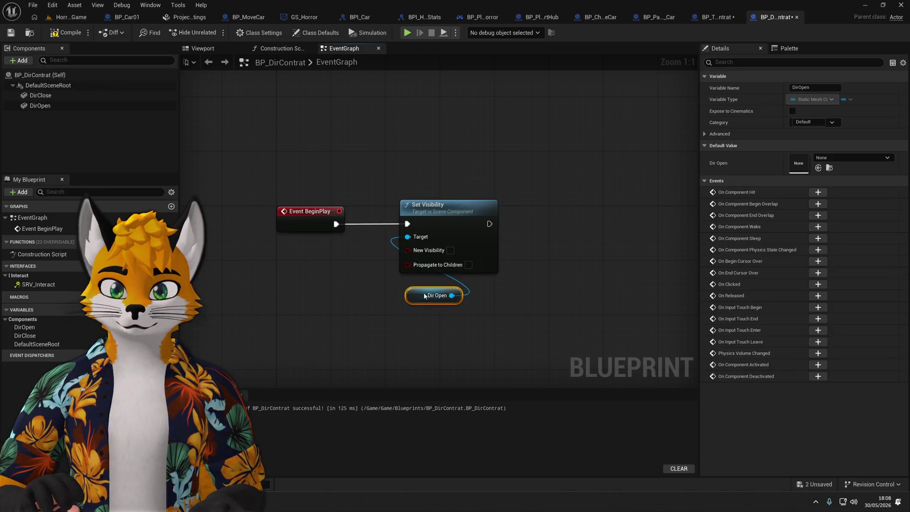
click(415, 325)
scroll(418, 354, down, 1)
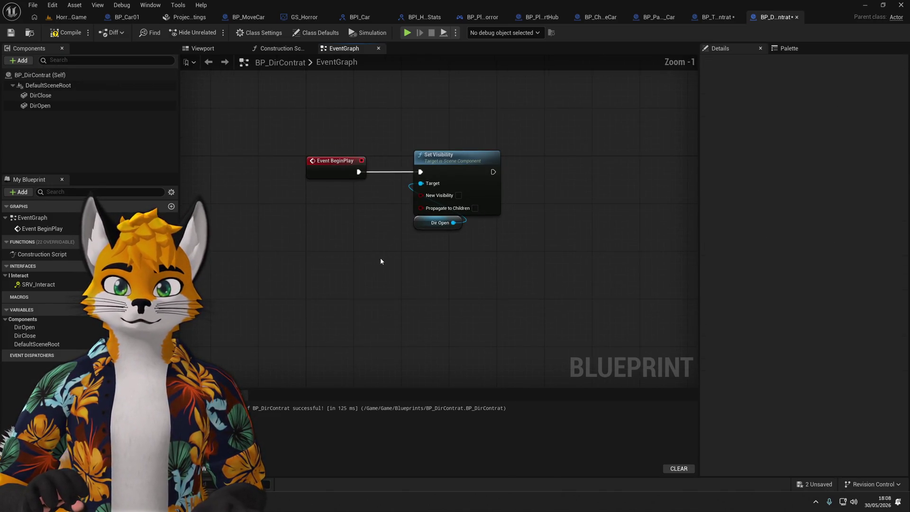
drag(407, 311, 509, 209)
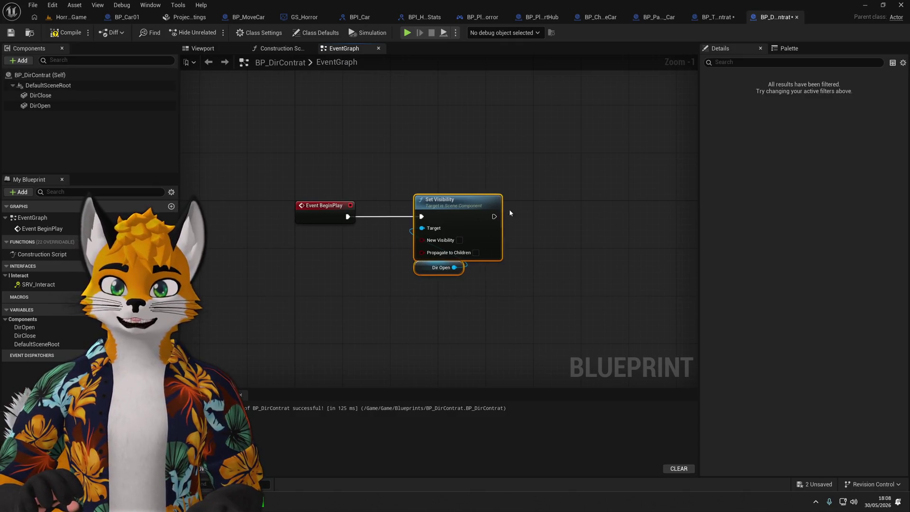
drag(404, 219, 567, 222)
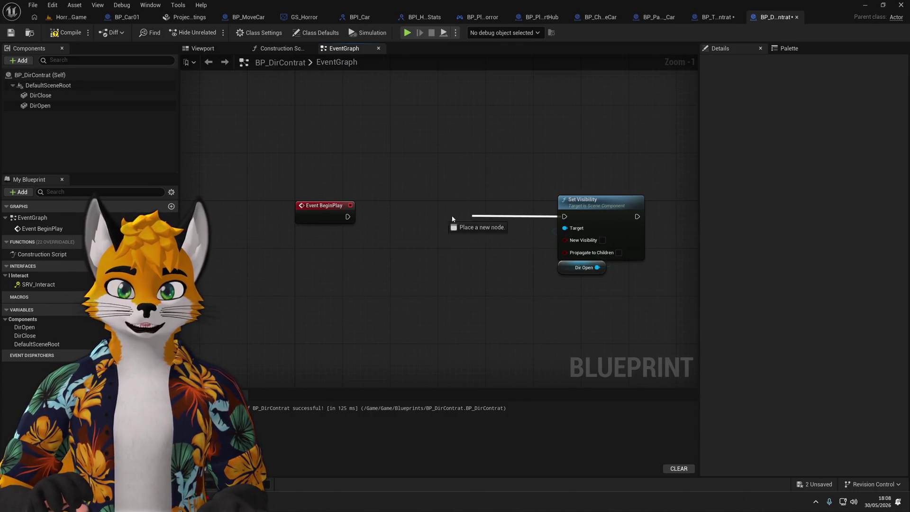
Feed Set Visibility from a new SetVisibility custom event with a 'visibility' input.
drag(452, 219, 452, 218)
text(cusyto)
key(BackSpace)
key(BackSpace)
text(tom)
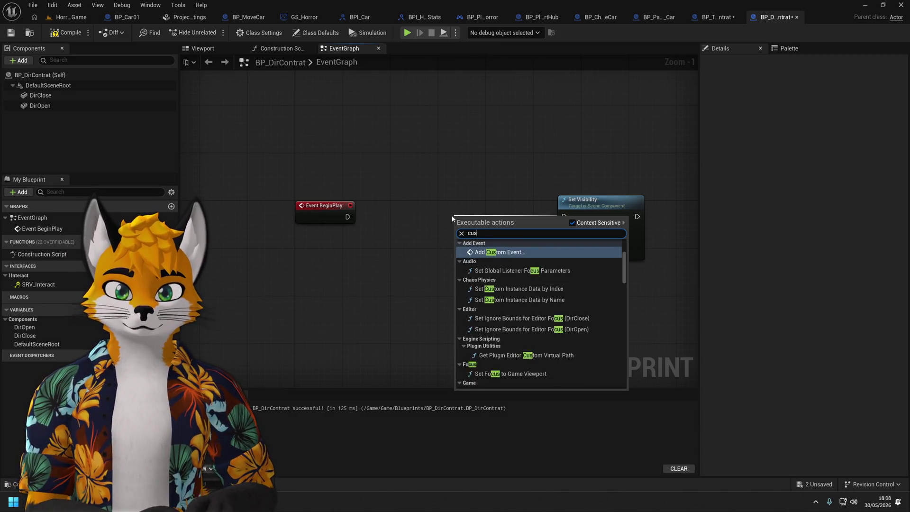
key(Return)
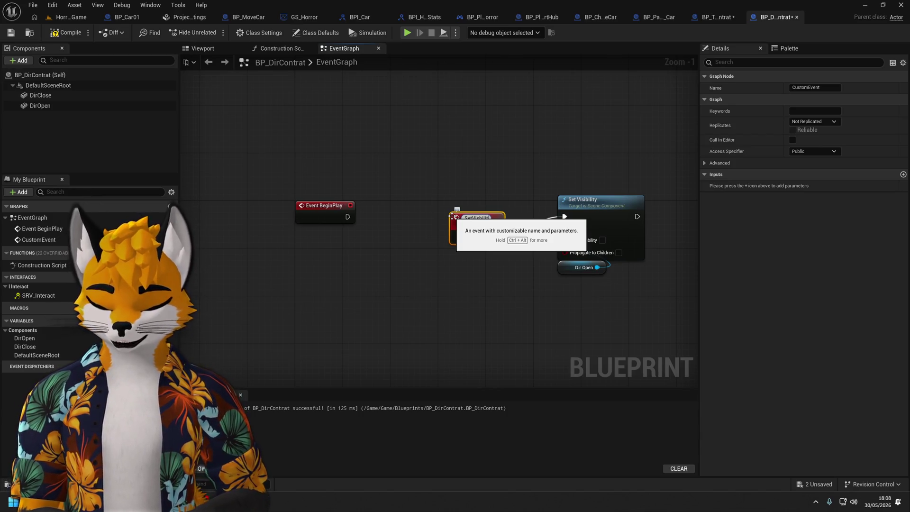
text(y)
key(Return)
drag(565, 240, 458, 223)
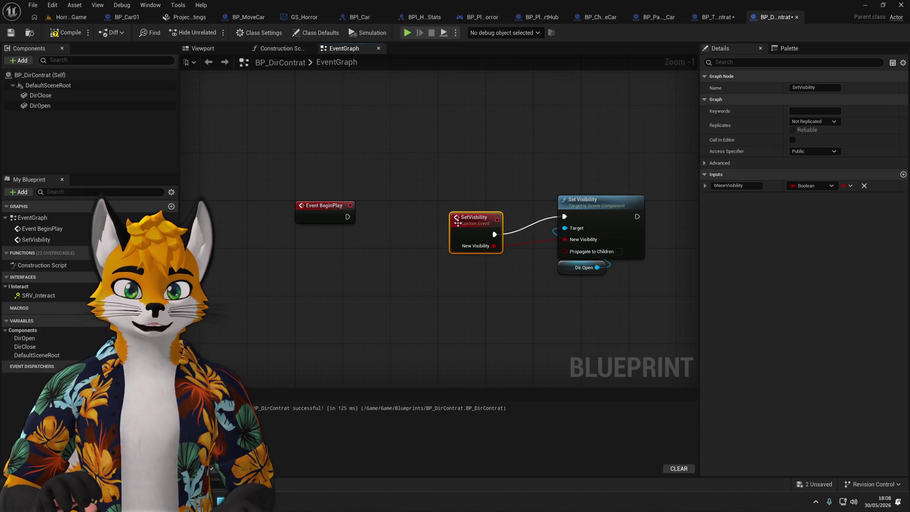
click(735, 186)
text(visib)
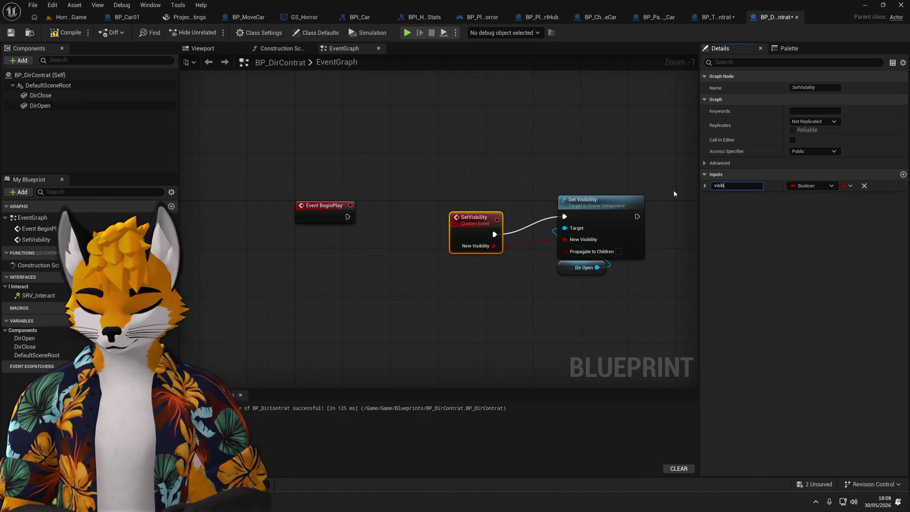
text(ility)
key(Return)
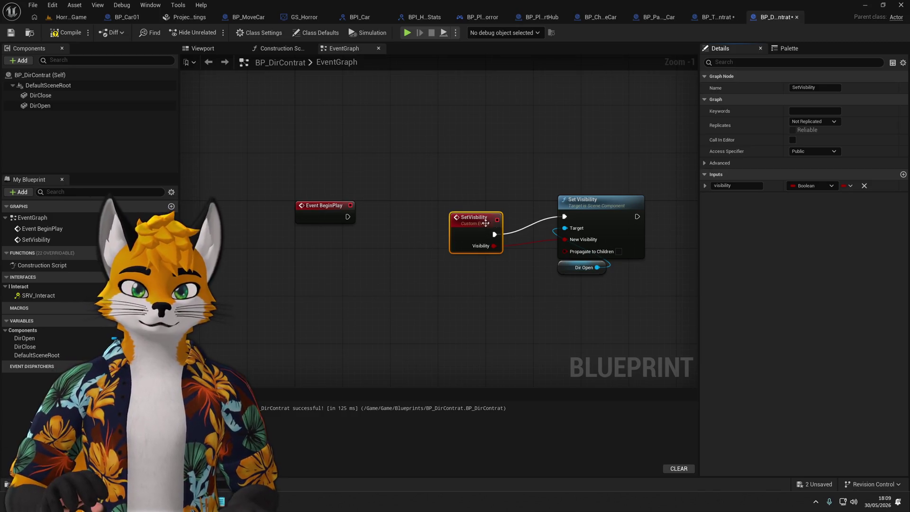
drag(486, 223, 498, 205)
Wrap the SetVisibility event and Set Visibility node in a 'Set Visibility' comment.
mouse_move(430, 283)
mouse_down()
mouse_move(636, 130)
mouse_move(666, 126)
mouse_up()
text(cS)
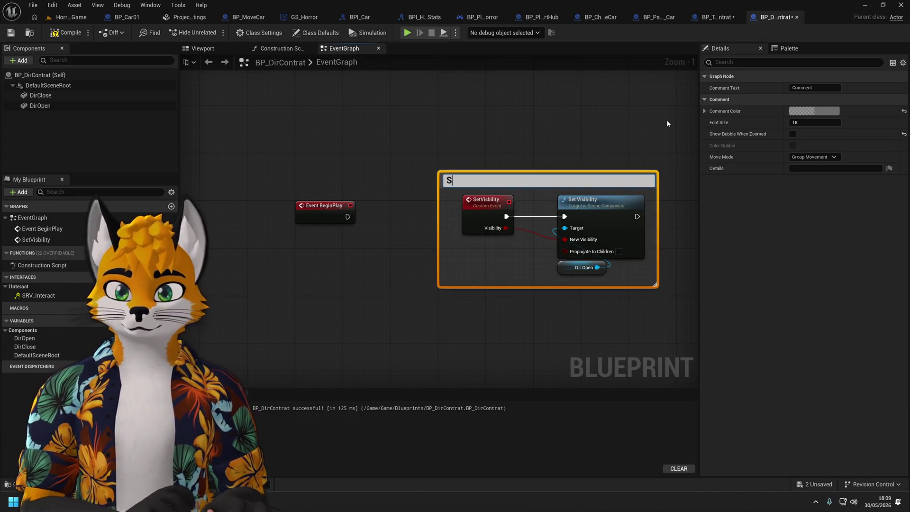
text(ity)
key(Return)
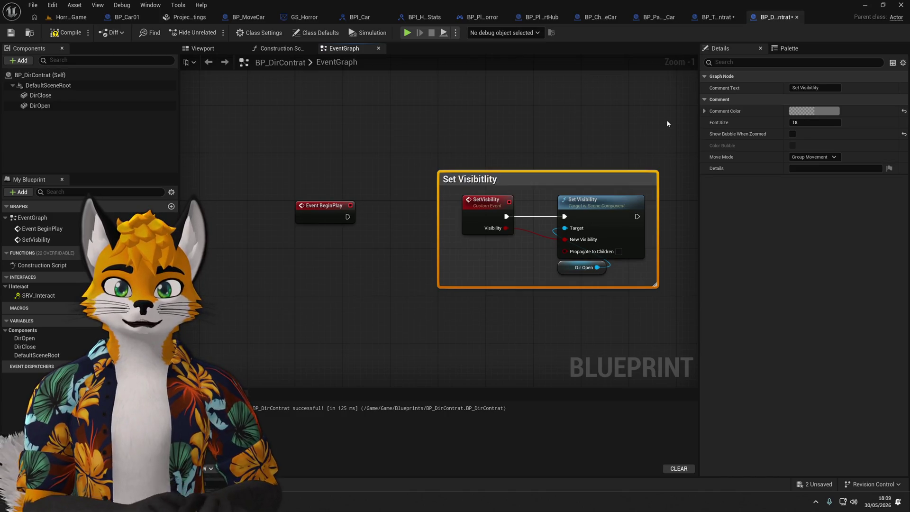
click(818, 88)
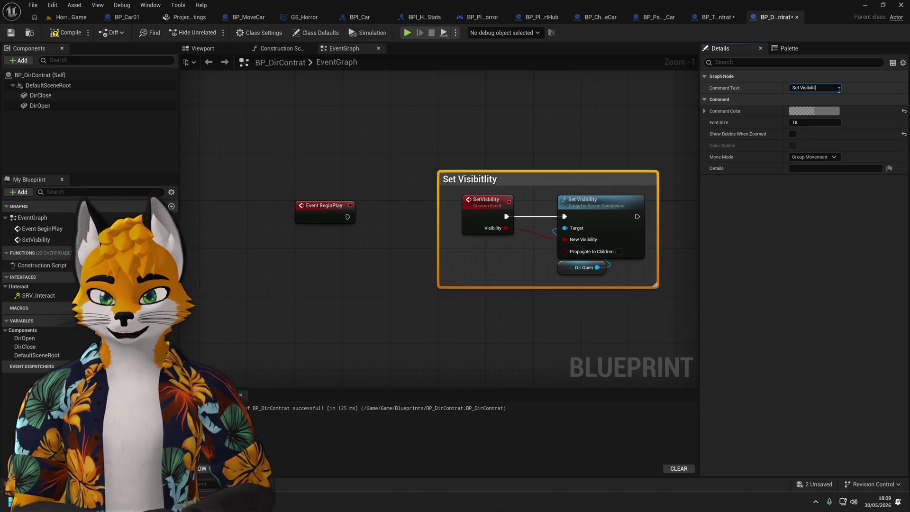
Call the SetVisibility event from BeginPlay and compile BP_DirContrat.
scroll(306, 227, down, 2)
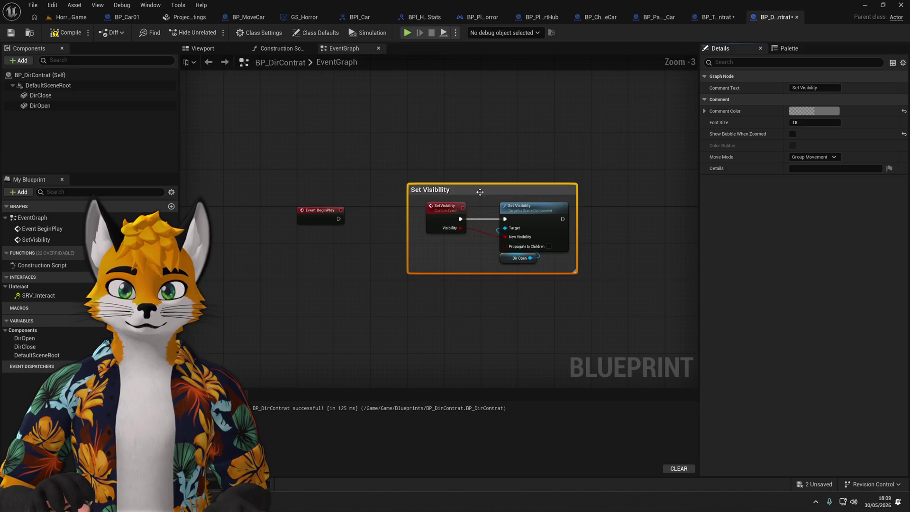
drag(479, 192, 339, 337)
drag(338, 220, 422, 218)
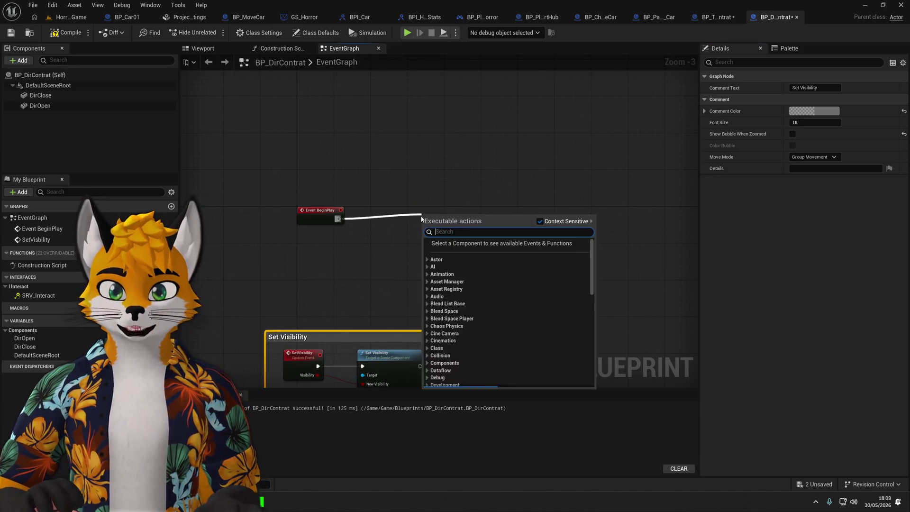
text(set vis)
key(Return)
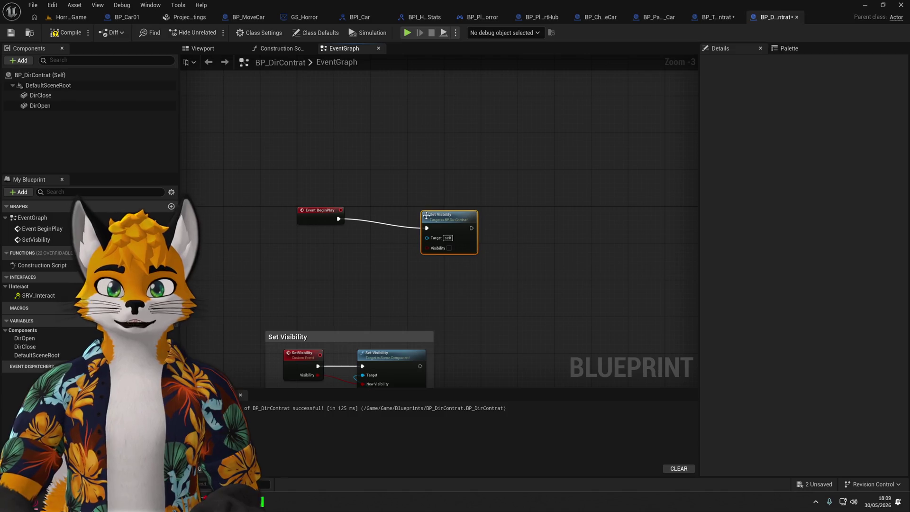
scroll(441, 222, up, 3)
mouse_move(442, 210)
mouse_down()
mouse_move(408, 209)
mouse_move(439, 191)
mouse_up()
click(373, 282)
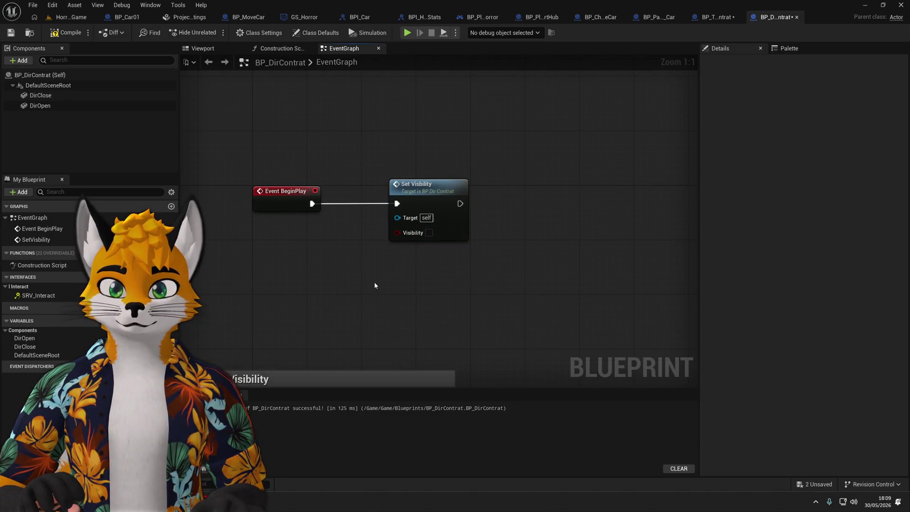
drag(374, 282, 424, 238)
click(67, 32)
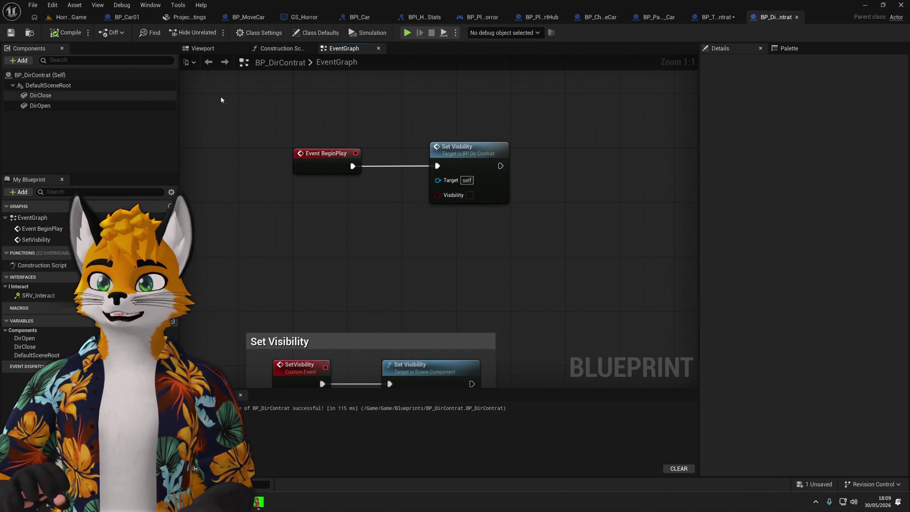
click(725, 18)
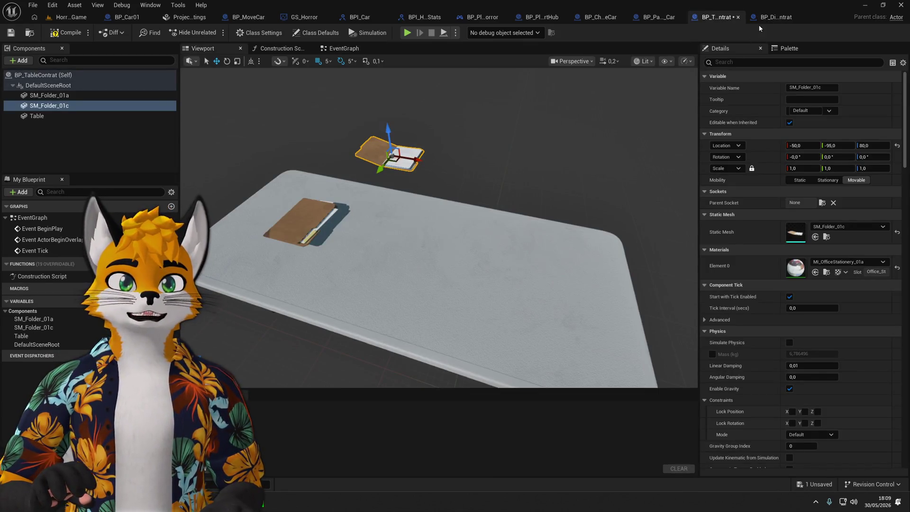
Delete both SM_Folder mesh components from BP_TableContrat.
click(760, 19)
click(718, 18)
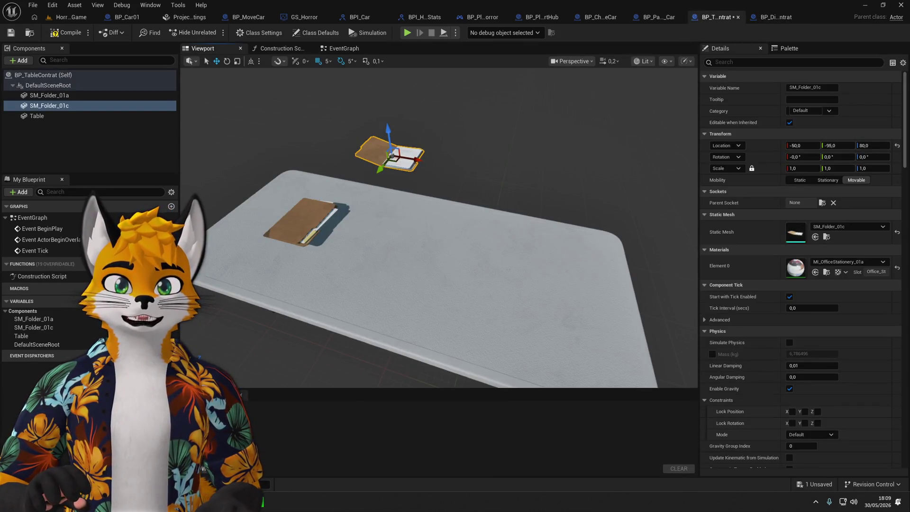
key(Delete)
key(Delete)
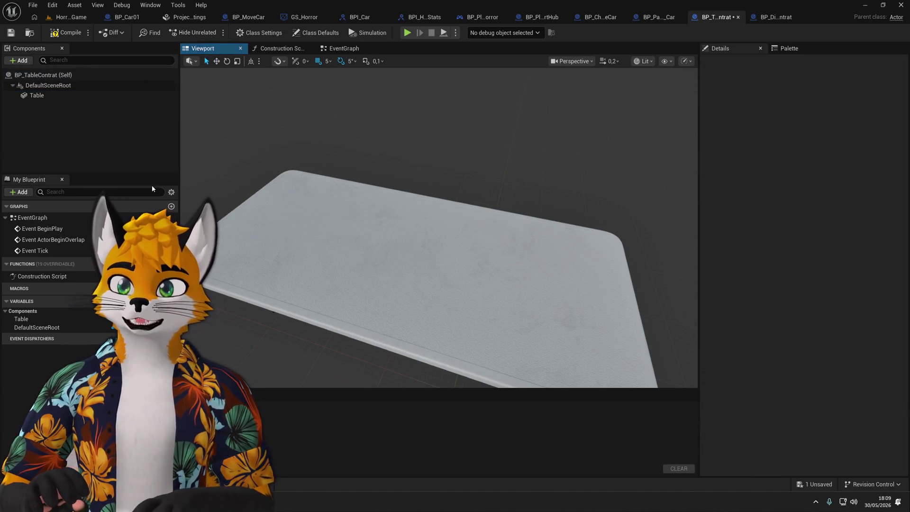
Add a ChildActor component under DefaultSceneRoot and raise it 100 units above the table.
click(47, 86)
click(17, 61)
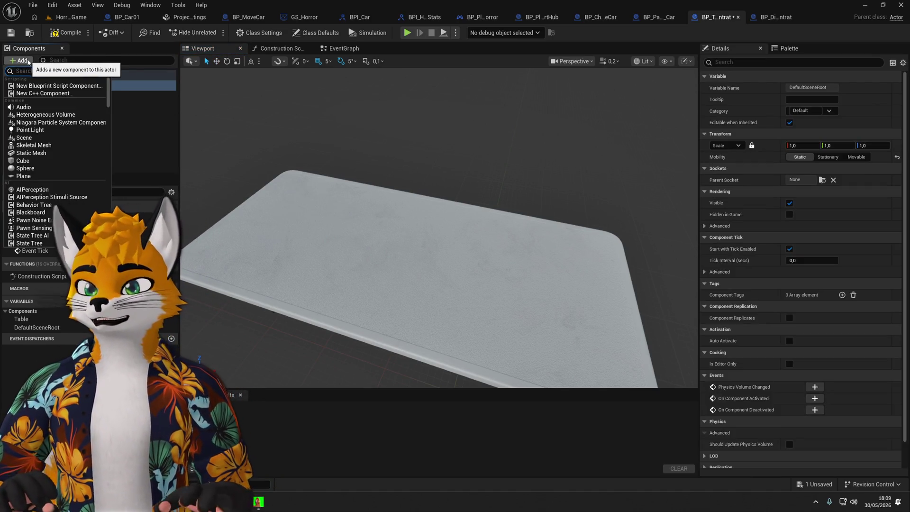
text(Actor)
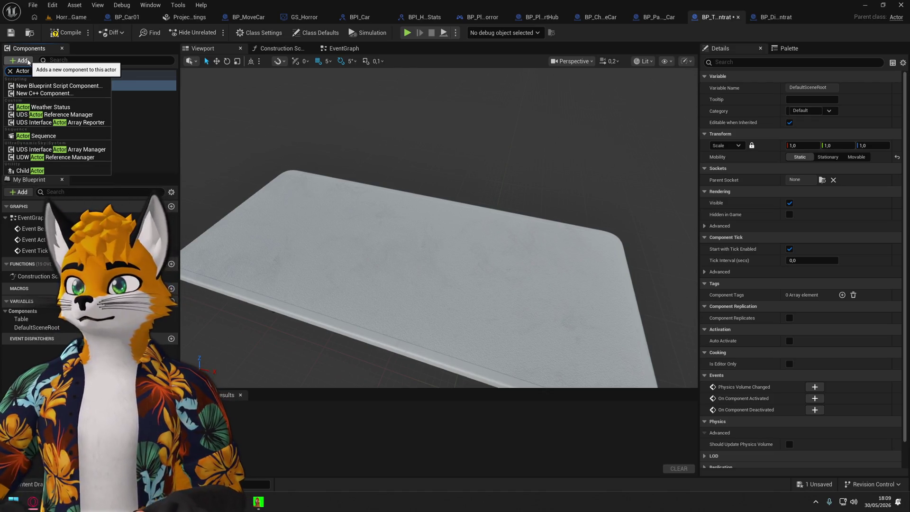
click(31, 171)
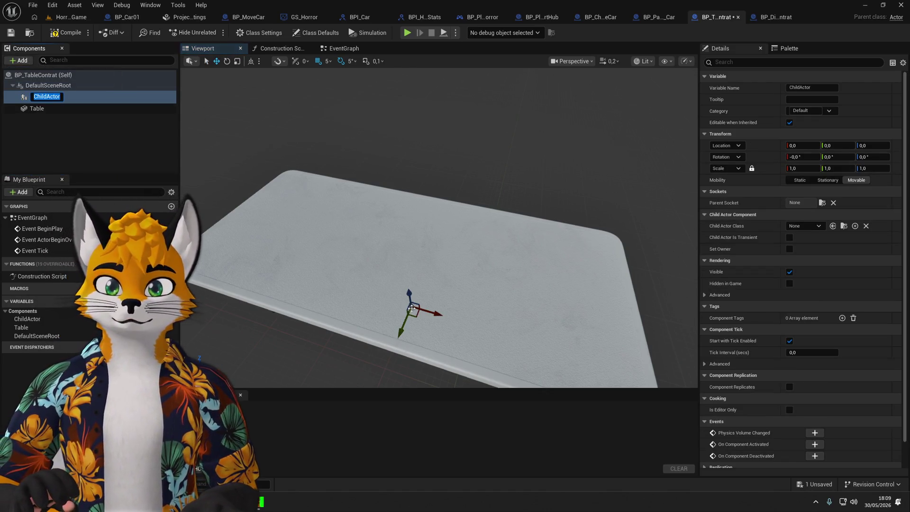
click(36, 108)
click(43, 95)
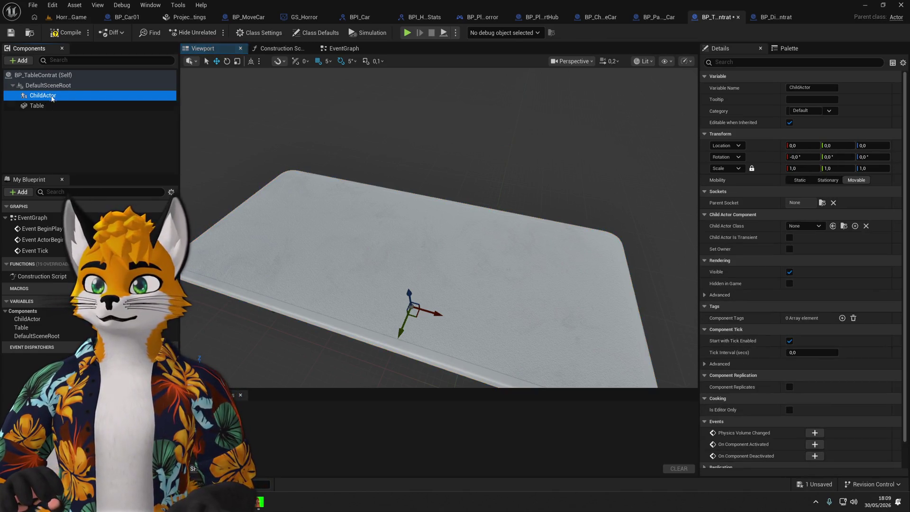
mouse_move(43, 95)
mouse_down()
mouse_move(48, 107)
mouse_move(46, 100)
mouse_up()
drag(409, 292, 393, 192)
drag(487, 174, 487, 177)
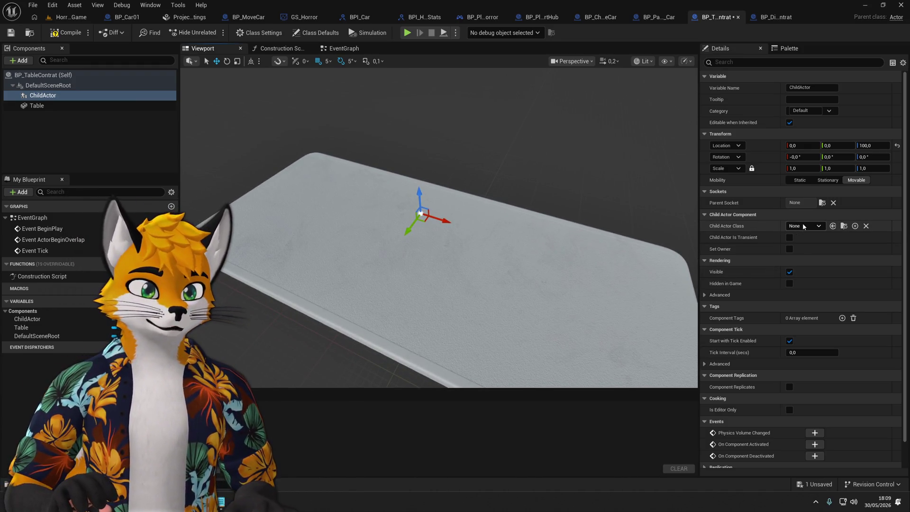
Set the child actor class to BP_DirContrat and position the folder at Y 10 on the table.
click(803, 225)
text(BP)
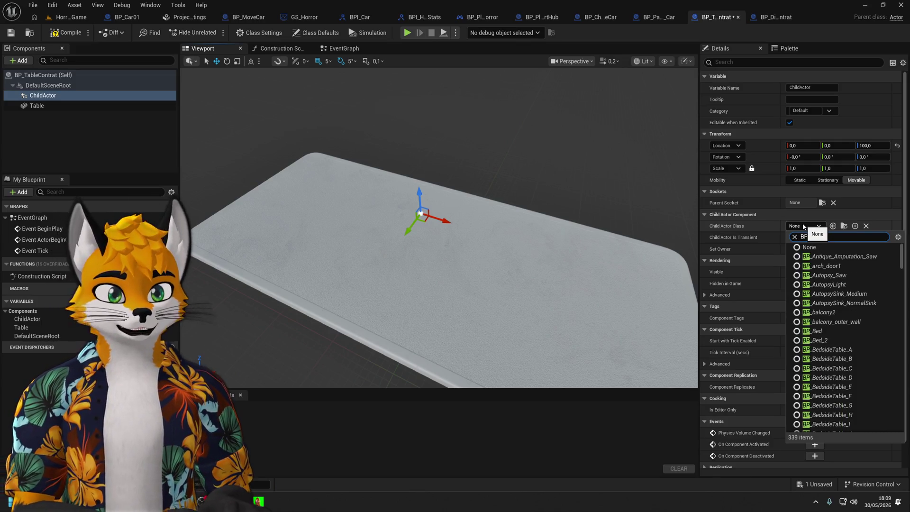
text(_Dir)
click(824, 256)
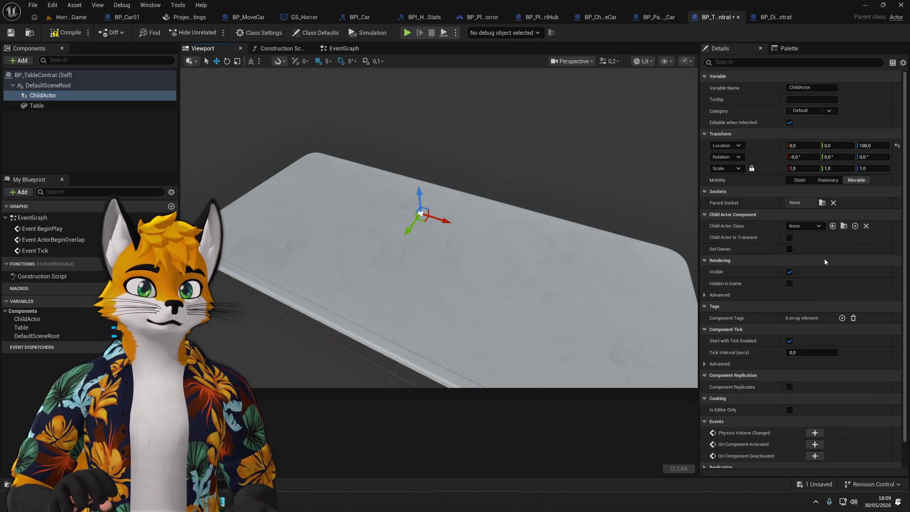
drag(408, 232, 396, 247)
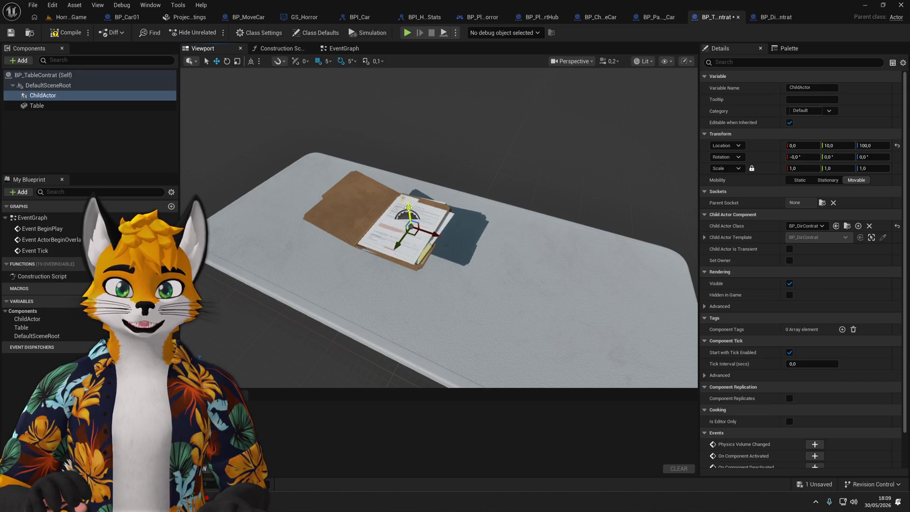
mouse_move(408, 207)
mouse_down()
mouse_move(408, 265)
mouse_move(413, 245)
mouse_move(320, 224)
mouse_move(613, 257)
mouse_up()
Duplicate the folder to make three and spread them along X, at X 25 and X -65.
key(ctrl+d)
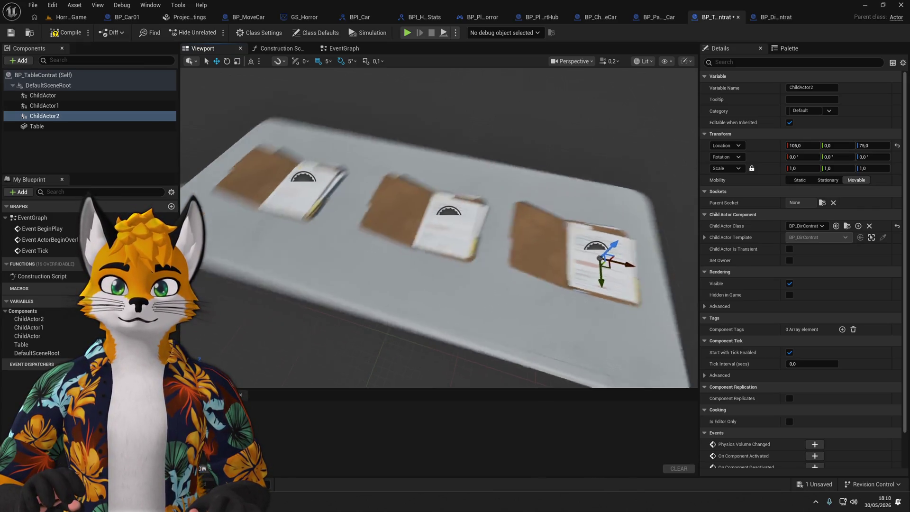
click(469, 266)
drag(469, 265, 467, 280)
click(315, 199)
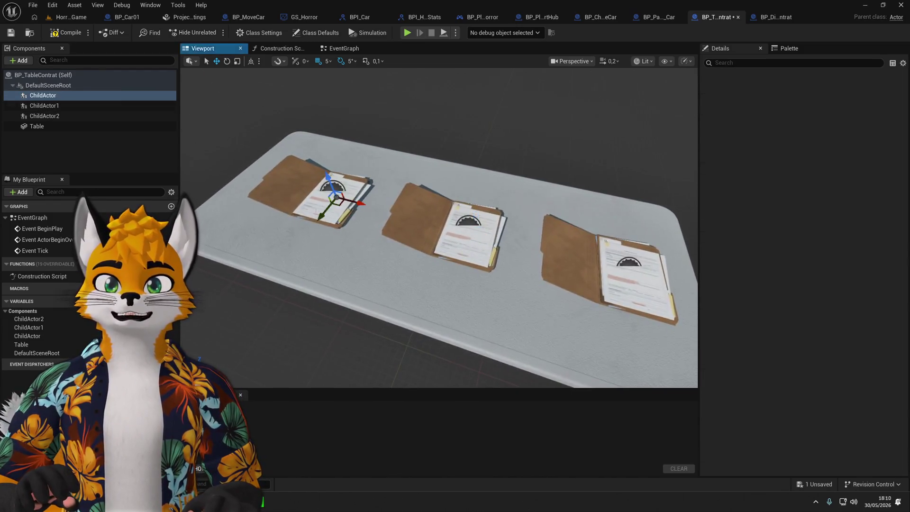
drag(392, 216, 382, 215)
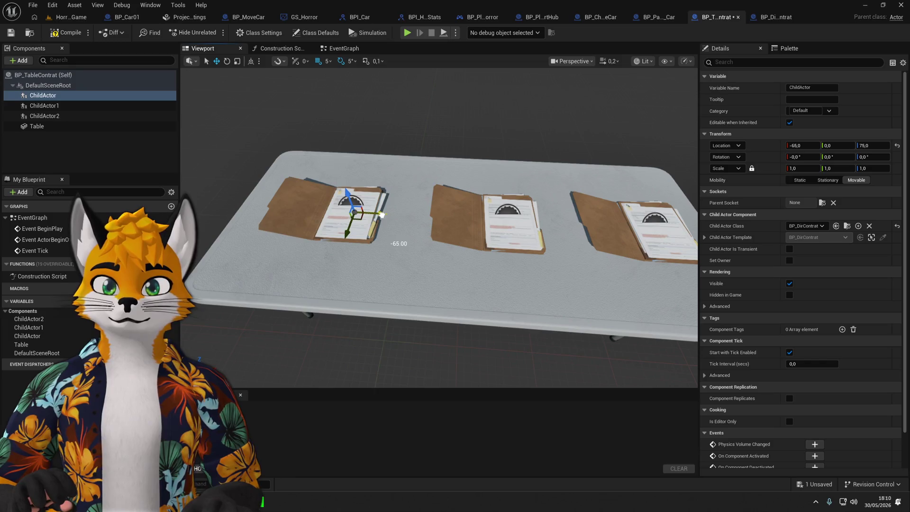
Compile the table blueprint and orbit the view to check the three folders.
click(66, 34)
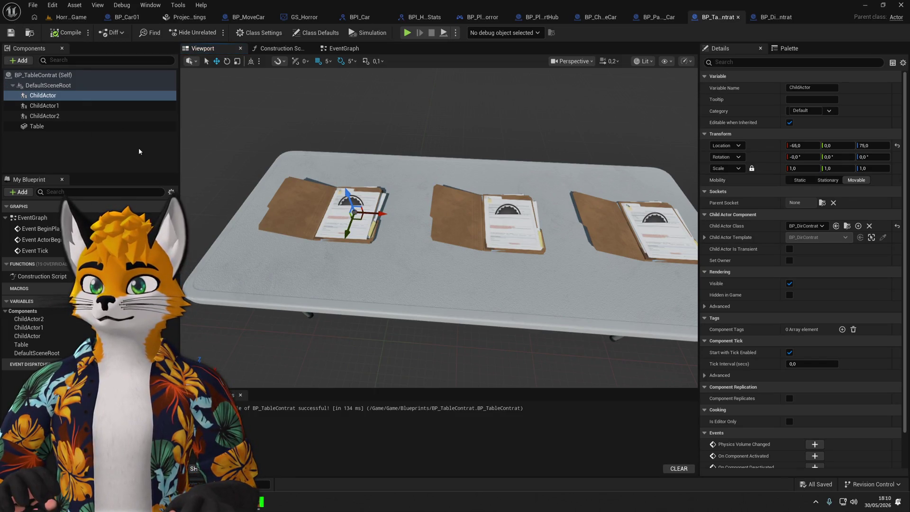
mouse_move(427, 237)
mouse_down()
mouse_move(407, 256)
mouse_move(434, 236)
mouse_up()
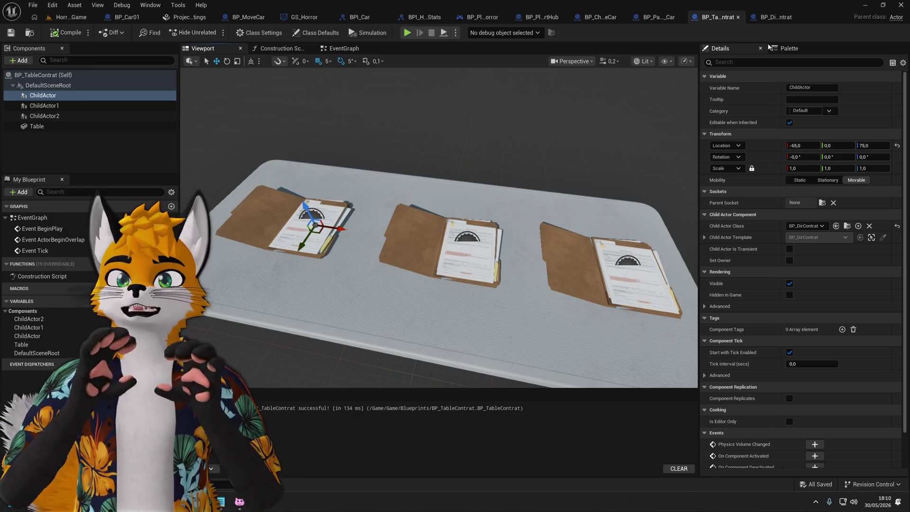
mouse_move(659, 81)
mouse_down()
mouse_move(645, 95)
mouse_move(659, 81)
mouse_up()
click(768, 17)
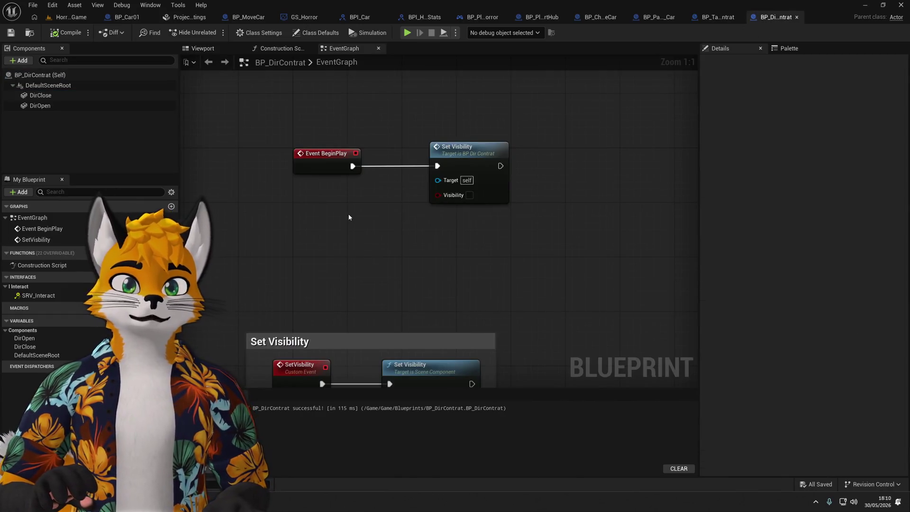
Add Event SRV_Interact wired to a Print String node that prints 'Contrat Select'.
drag(349, 217, 365, 128)
scroll(258, 222, down, 2)
double_click(18, 295)
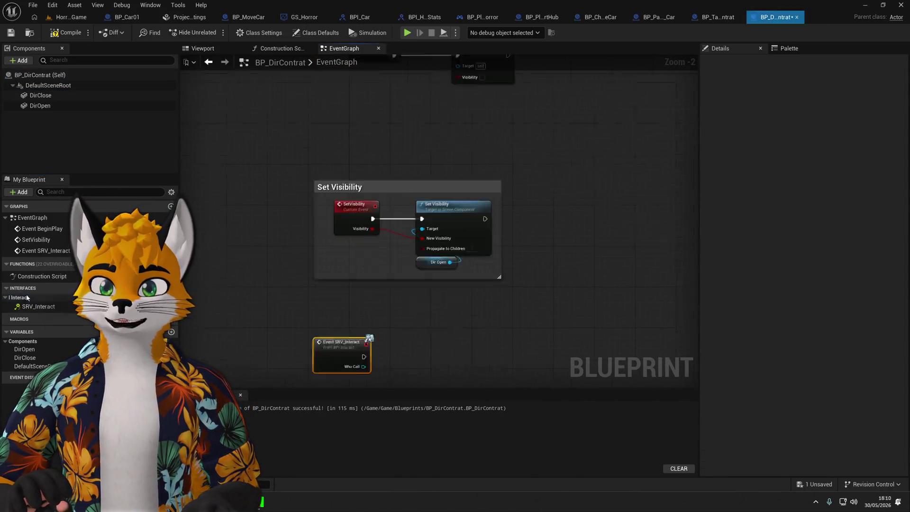
drag(418, 214, 565, 217)
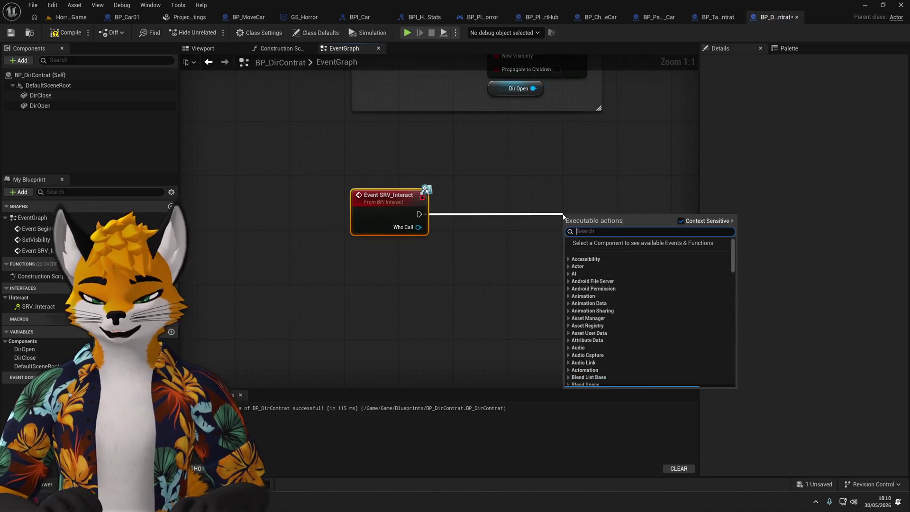
text(print)
key(Return)
click(606, 242)
text(Contrat Se)
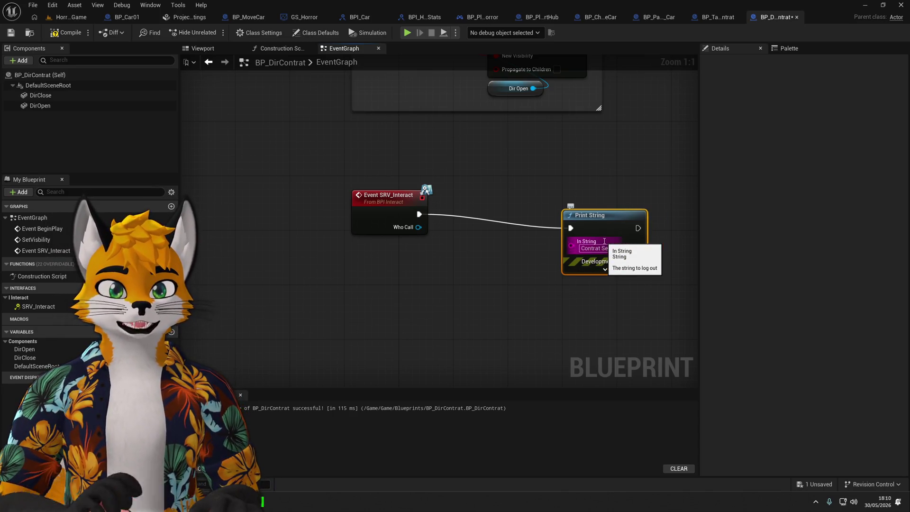
key(Return)
key(q)
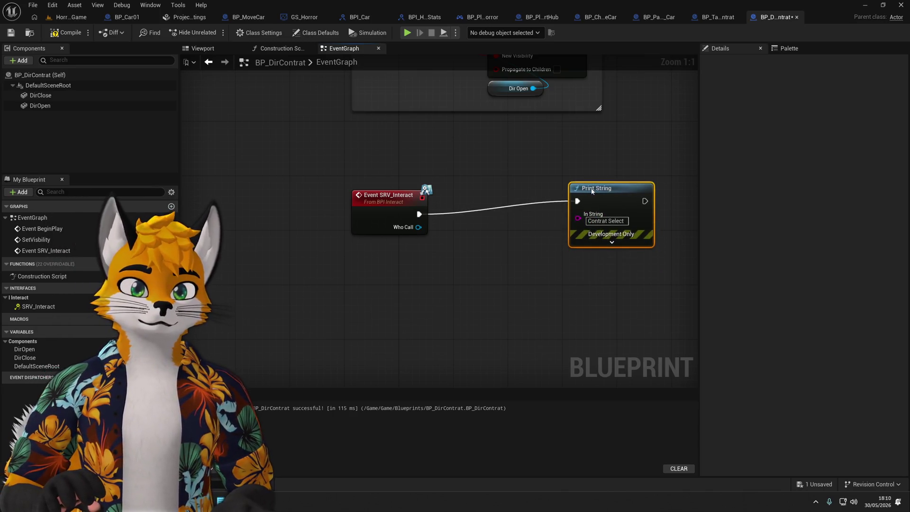
Compile and save BP_DirContrat, then start a play test.
click(66, 33)
click(11, 32)
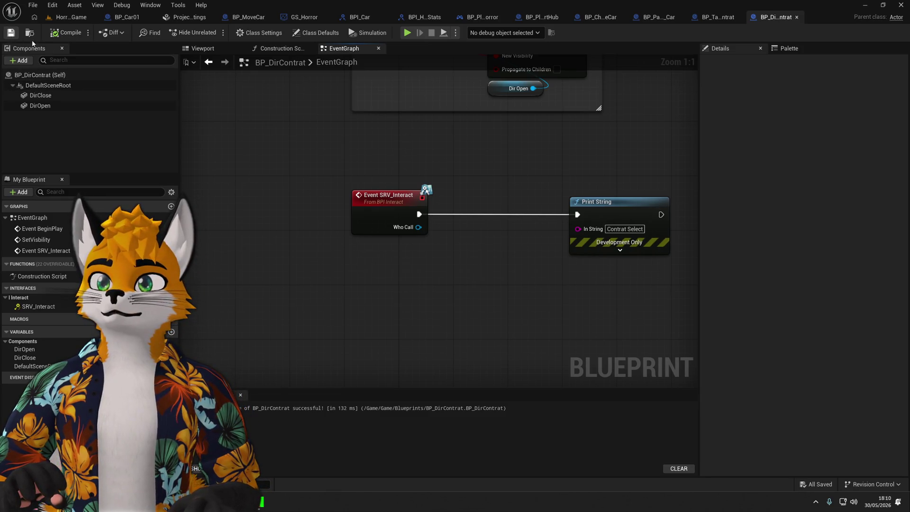
click(409, 33)
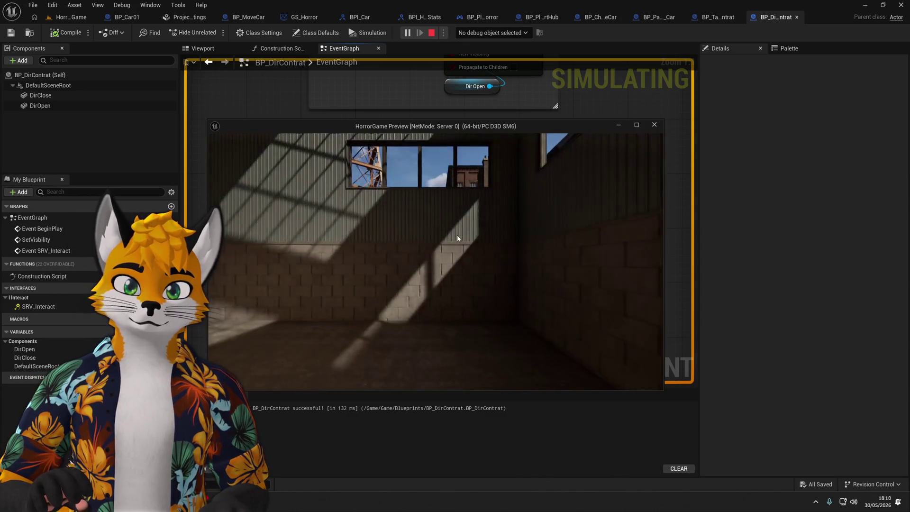
Walk to the table, interact with each folder repeatedly to print 'Contrat Select', then stop playing.
key(w)
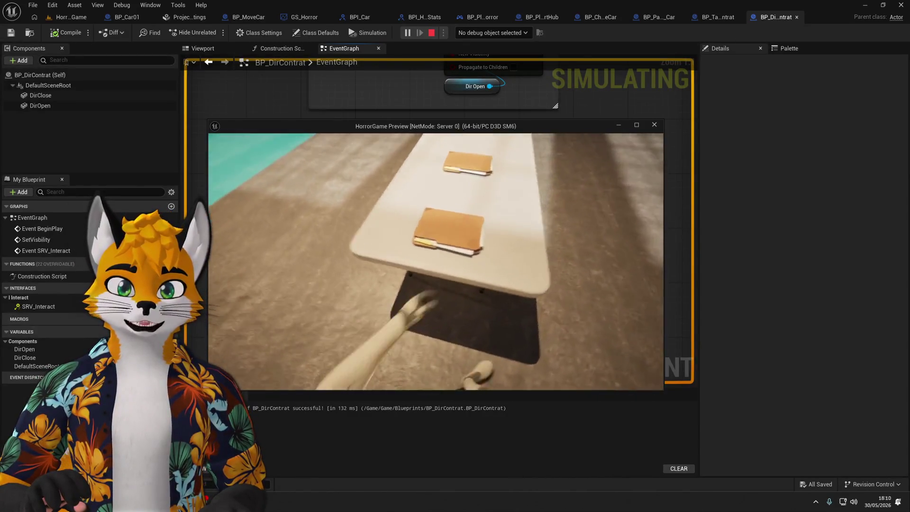
key(e)
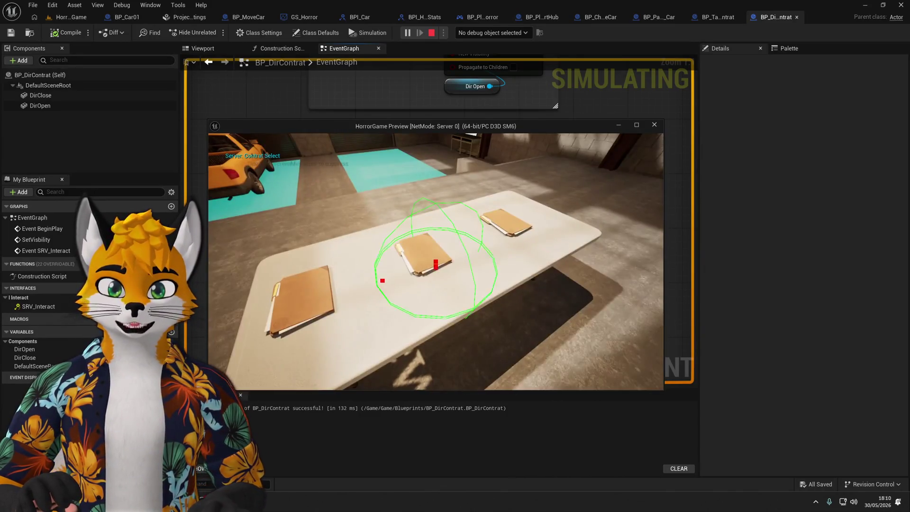
key(e)
key(e)
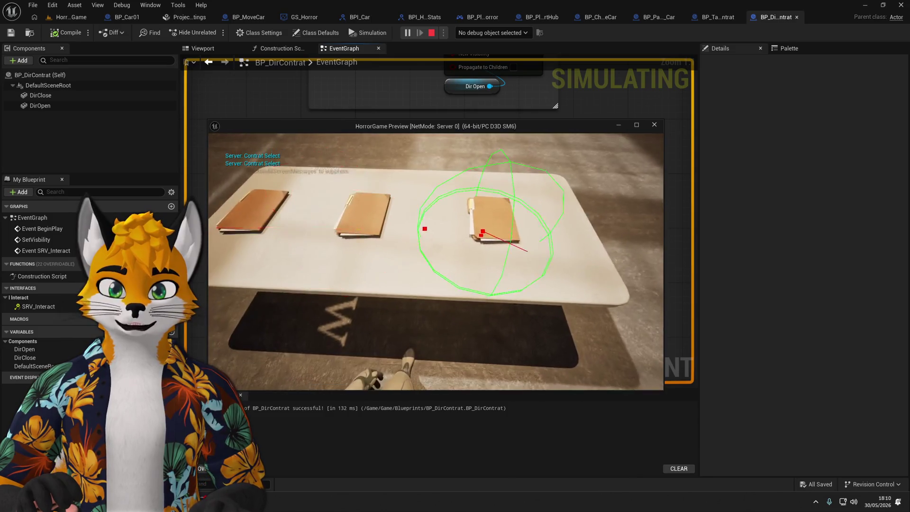
key(e)
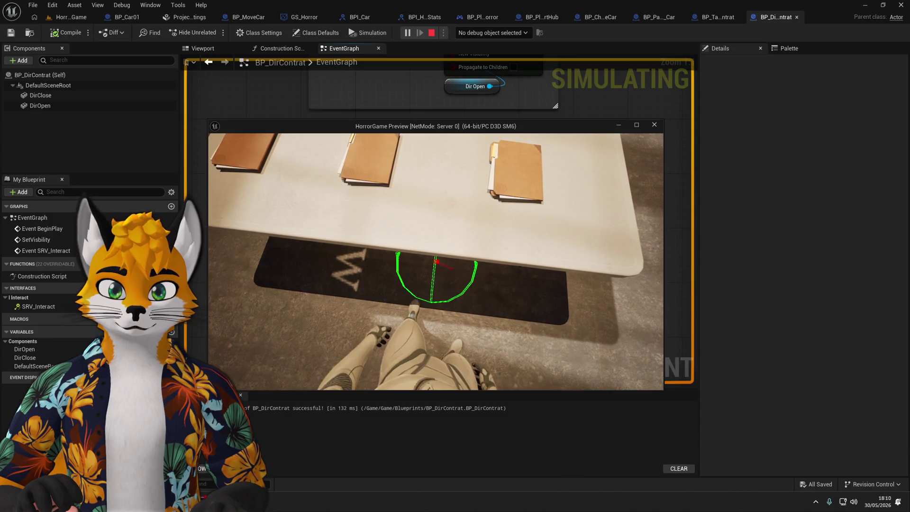
key(e)
key(e)
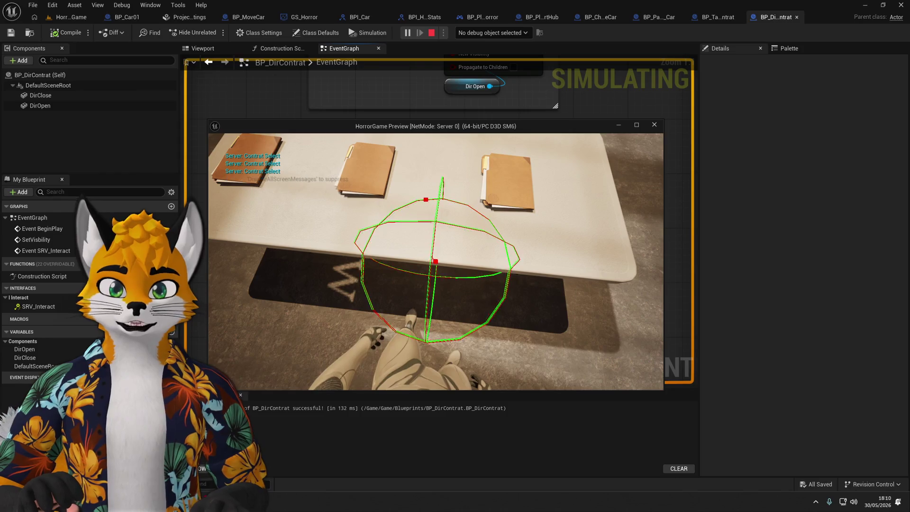
key(e)
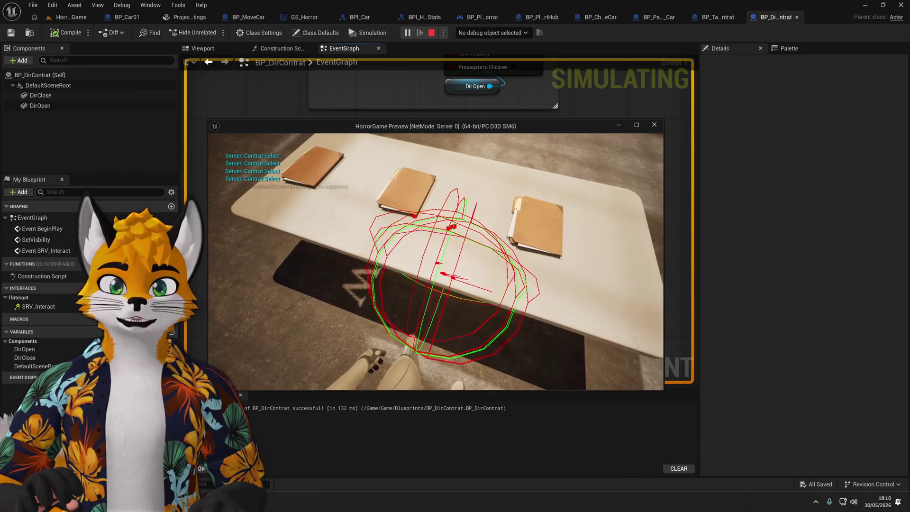
key(e)
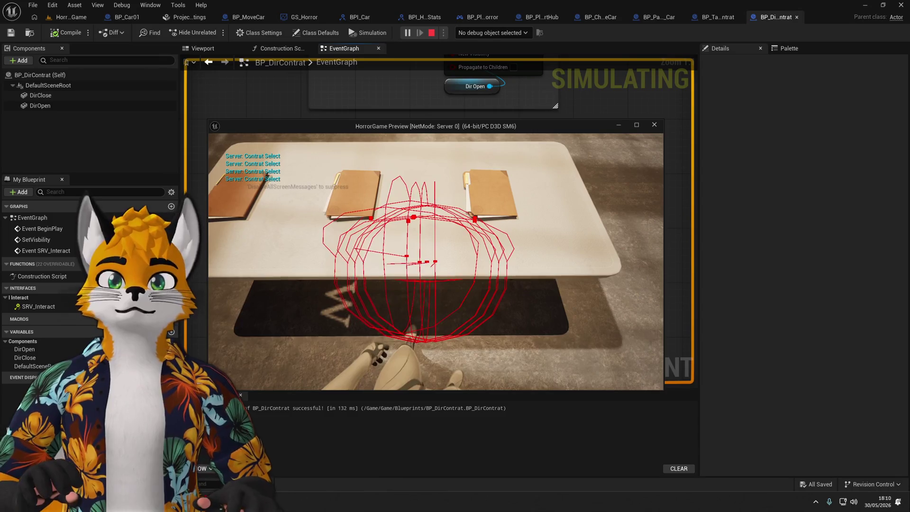
key(Escape)
click(555, 210)
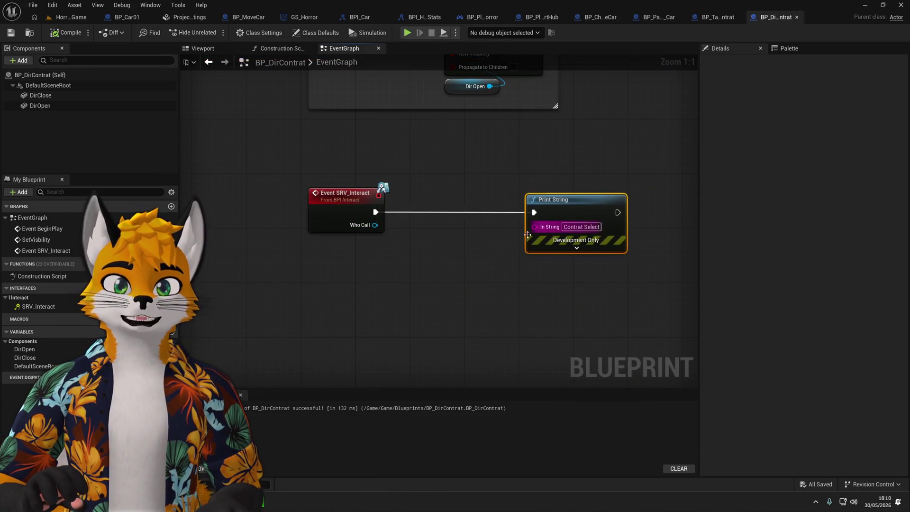
Wire a Self node through Get Display Name into Print String's text, then play-test again.
click(391, 288)
right_click(390, 288)
right_click(379, 305)
text(get name)
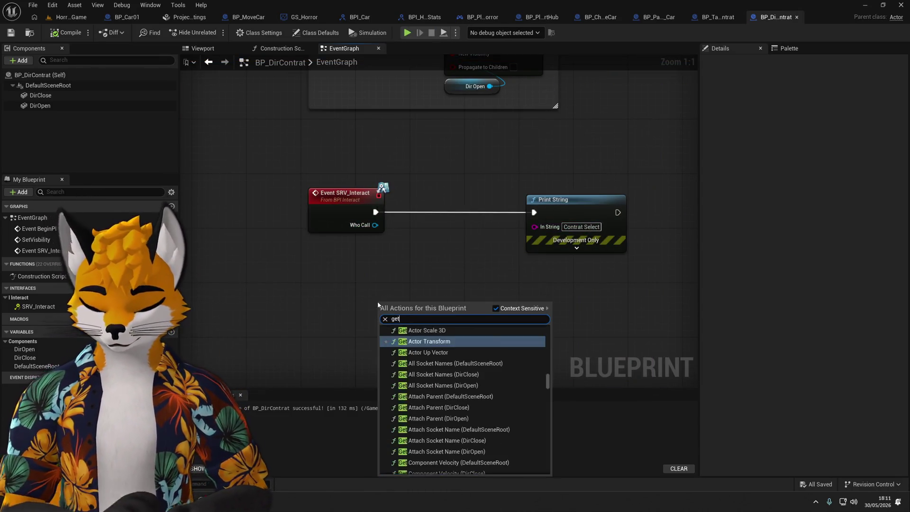
key(BackSpace)
key(BackSpace)
key(BackSpace)
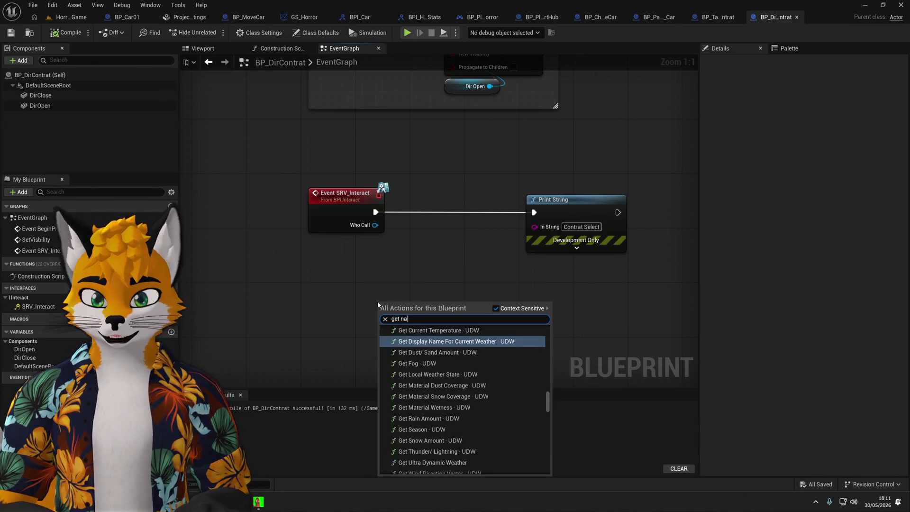
text(actor na)
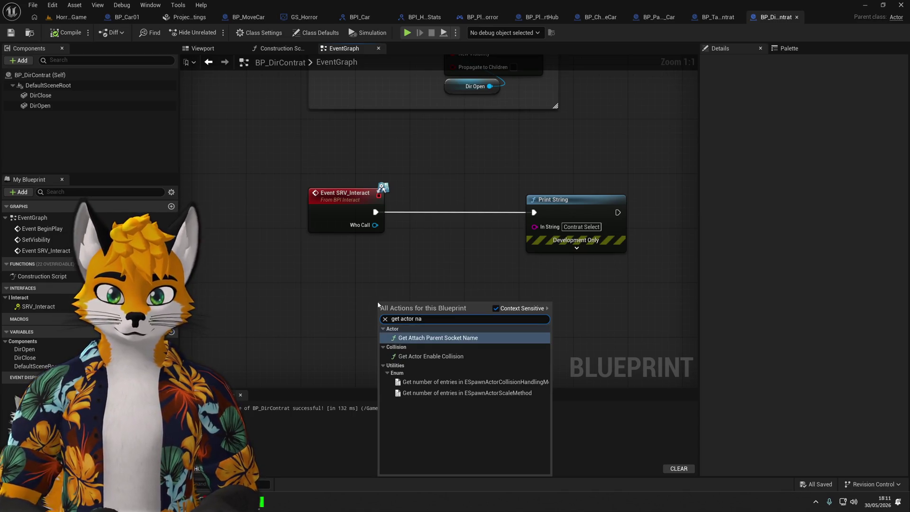
key(Escape)
right_click(378, 268)
text(self)
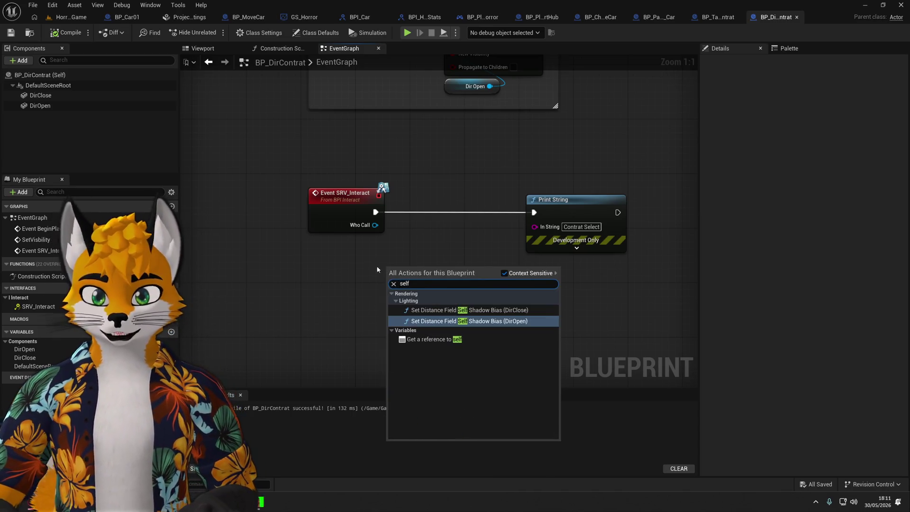
click(422, 339)
mouse_move(428, 270)
mouse_down()
mouse_move(550, 249)
mouse_move(535, 226)
mouse_up()
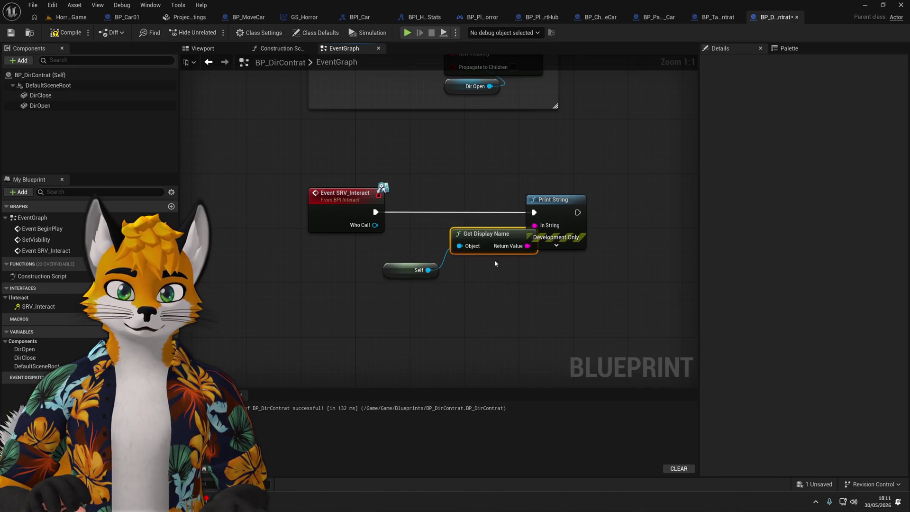
drag(495, 250, 501, 310)
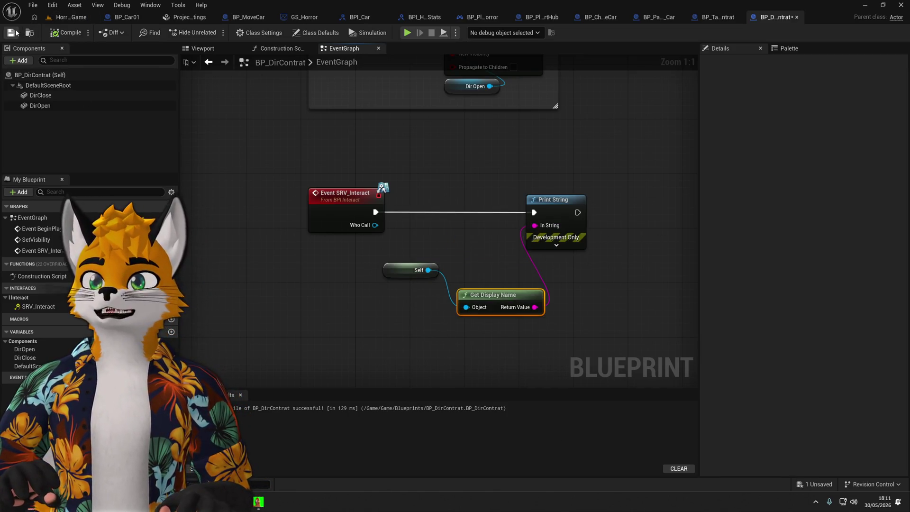
key(alt+p)
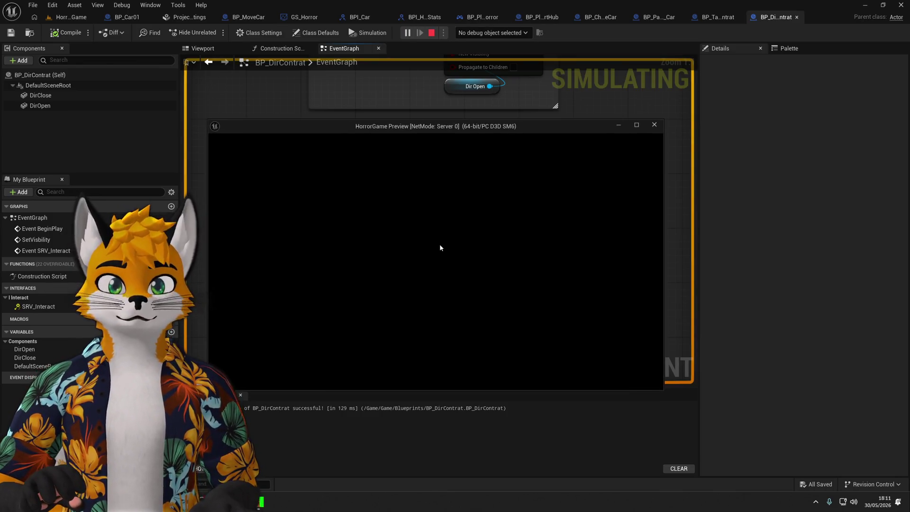
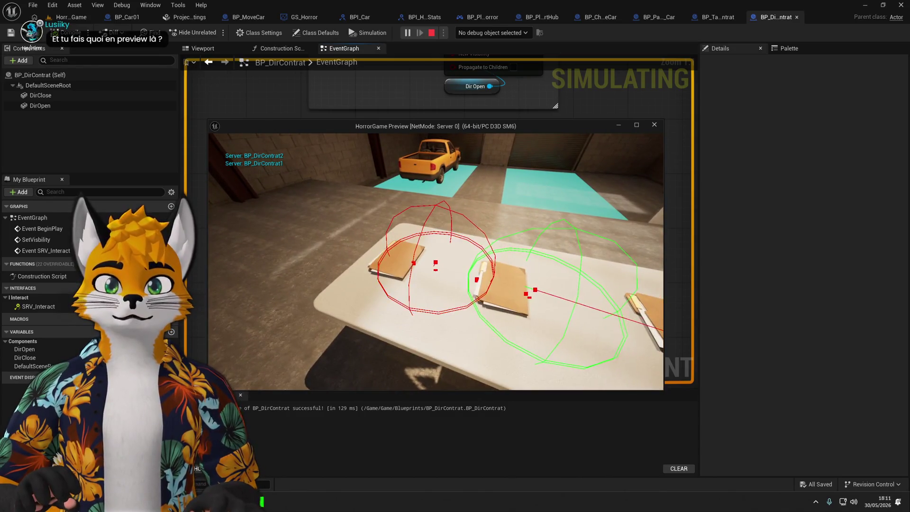
Stop the simulation and delete the Print String, Self and Get Display Name debug nodes.
key(Escape)
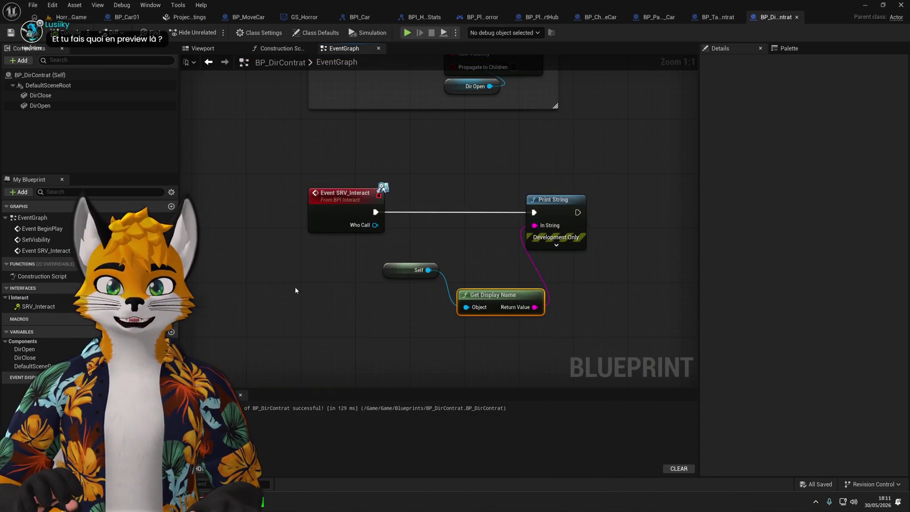
drag(399, 340, 613, 172)
key(Delete)
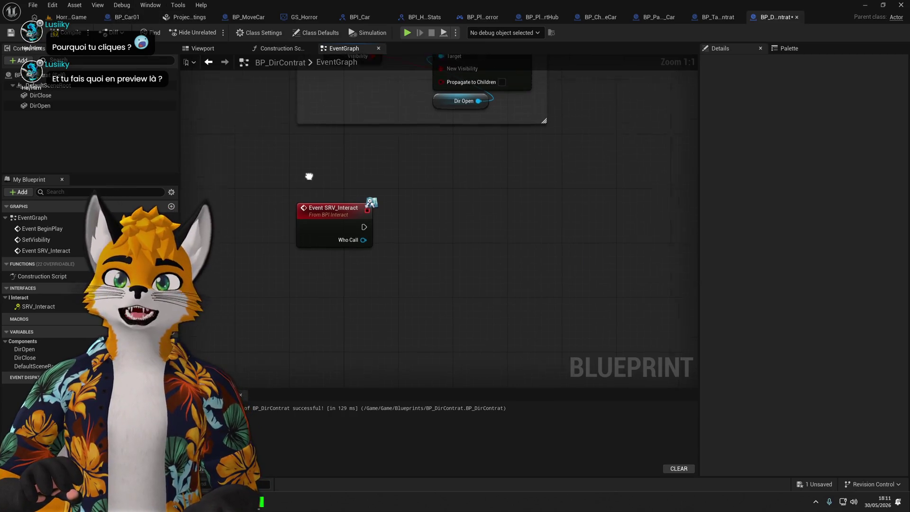
Move from the HorrorGame level and BP_DirContrat over to the BP_TableContrat blueprint.
click(68, 17)
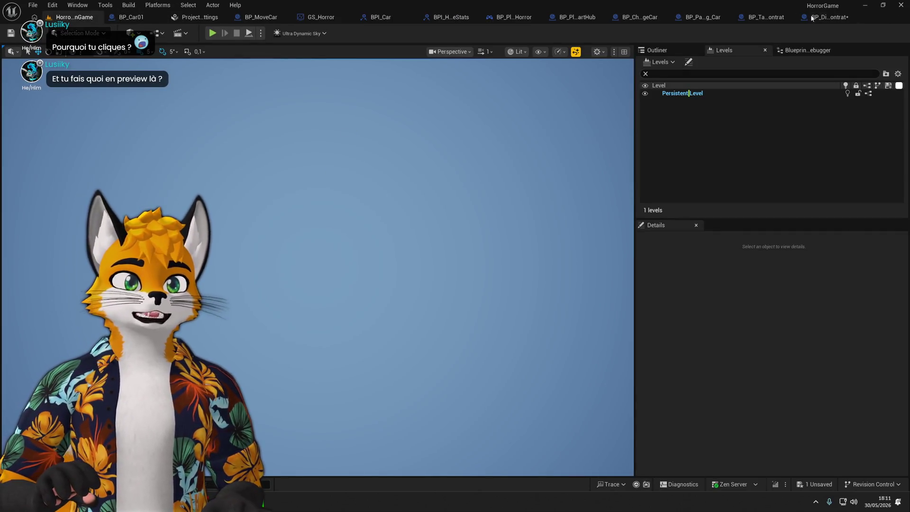
click(811, 17)
click(713, 17)
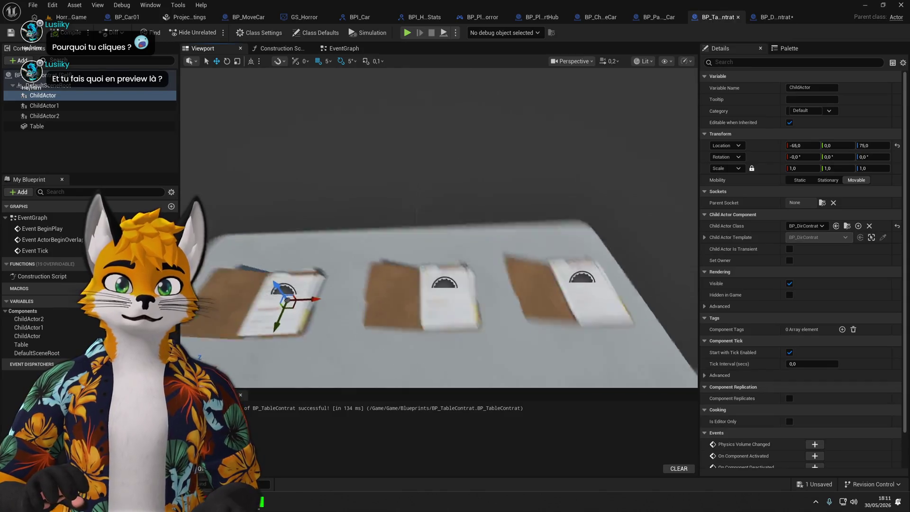
Rotate the table's left folder to -10° yaw with the rotate gizmo.
scroll(238, 134, up, 2)
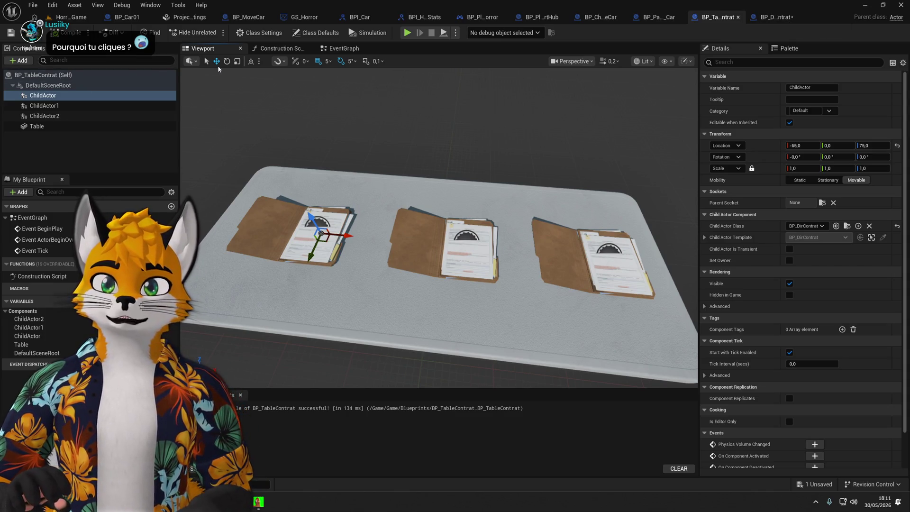
key(e)
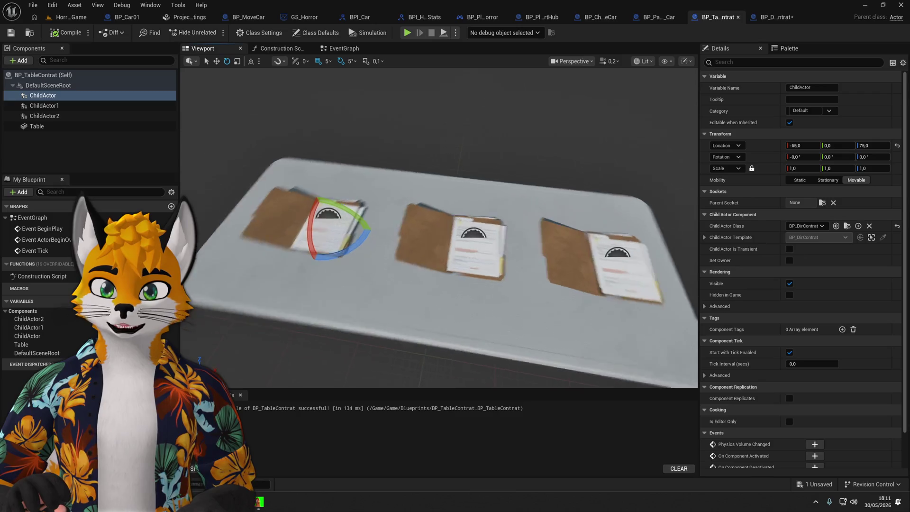
mouse_move(348, 250)
mouse_down()
mouse_move(366, 221)
mouse_move(266, 269)
mouse_move(258, 228)
mouse_move(264, 268)
mouse_move(367, 231)
mouse_move(349, 201)
mouse_up()
key(ctrl+z)
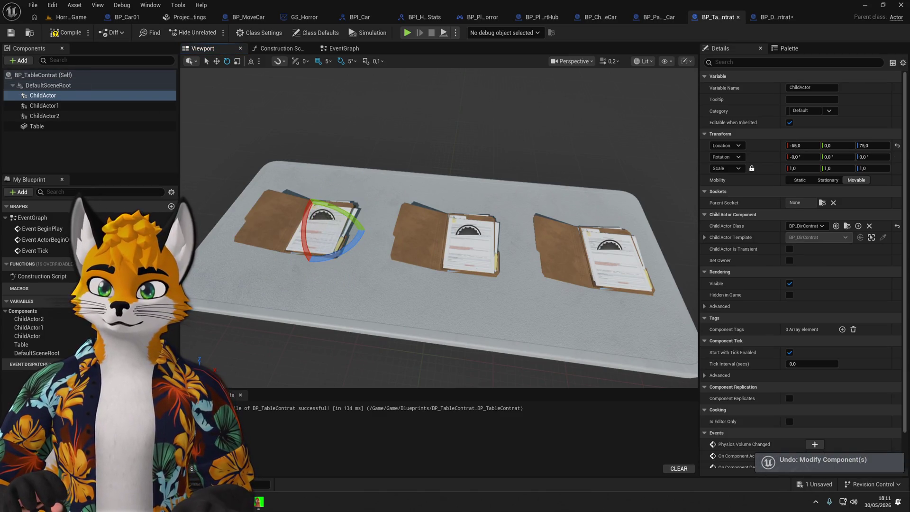
drag(364, 231, 365, 228)
Twist the middle and right folders to small yaw angles and save BP_TableContrat.
click(455, 239)
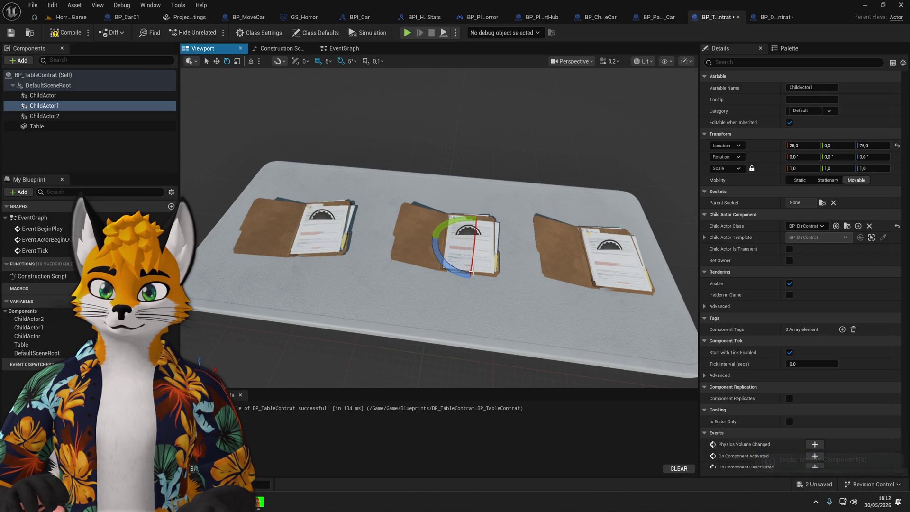
drag(507, 251, 533, 267)
click(597, 265)
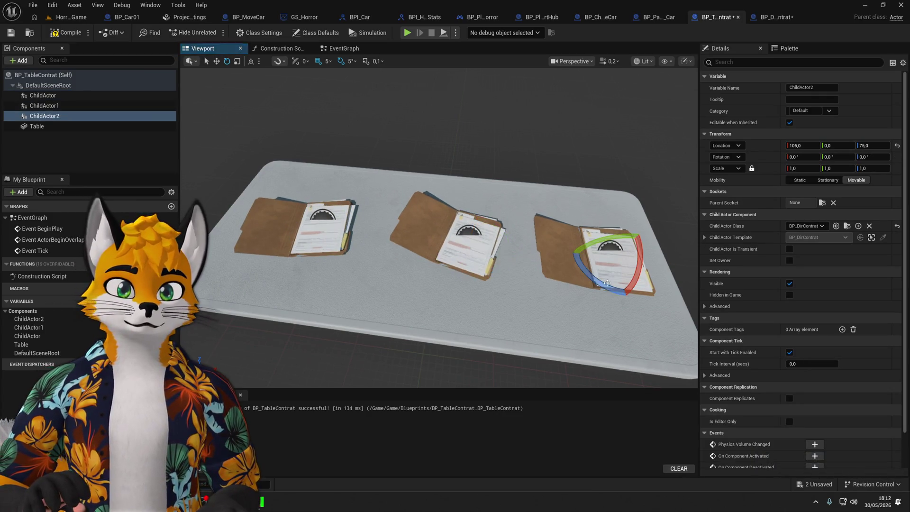
drag(654, 271, 659, 257)
click(10, 34)
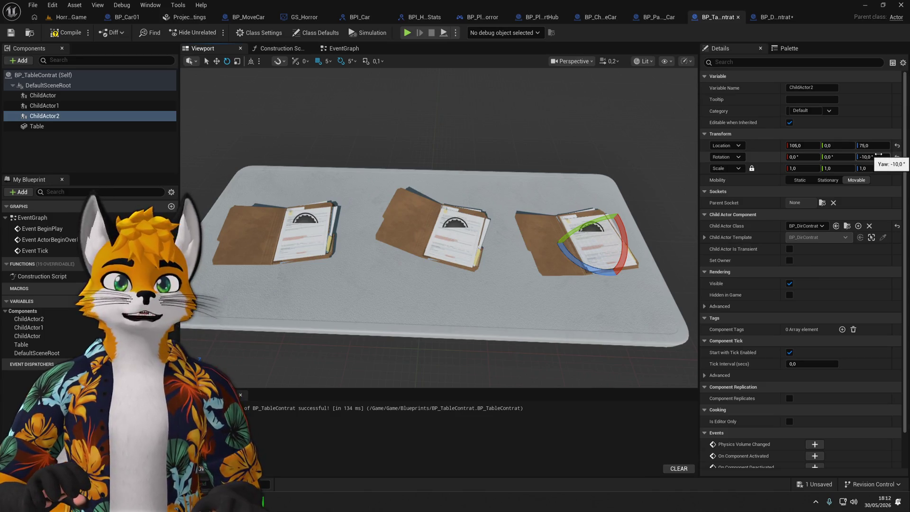
click(782, 18)
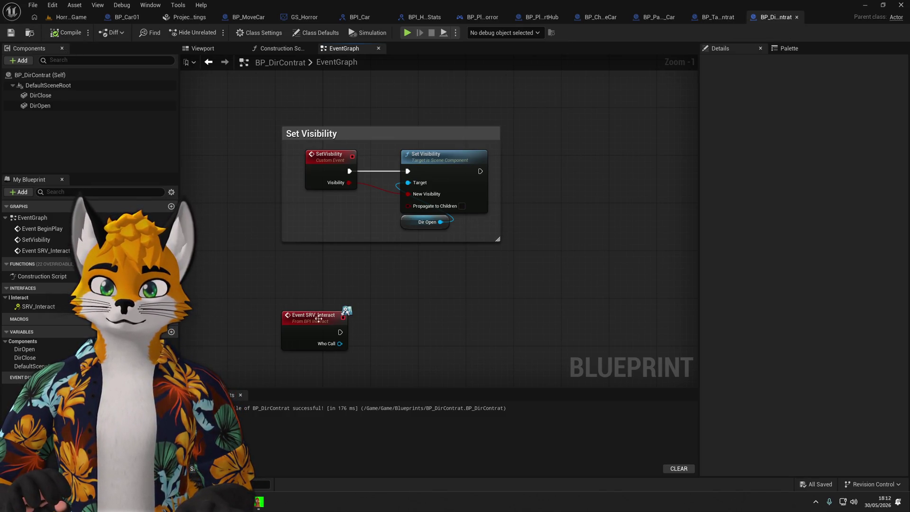
In BP_TableContrat's event graph, rename the first ChildActor component to ChildActor0.
mouse_move(318, 319)
mouse_down()
mouse_move(341, 371)
mouse_move(320, 324)
mouse_up()
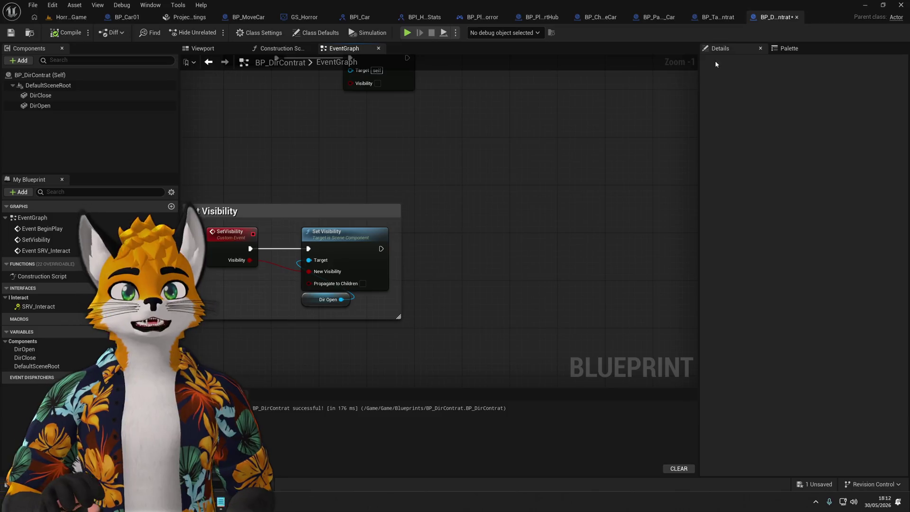
click(718, 18)
click(344, 48)
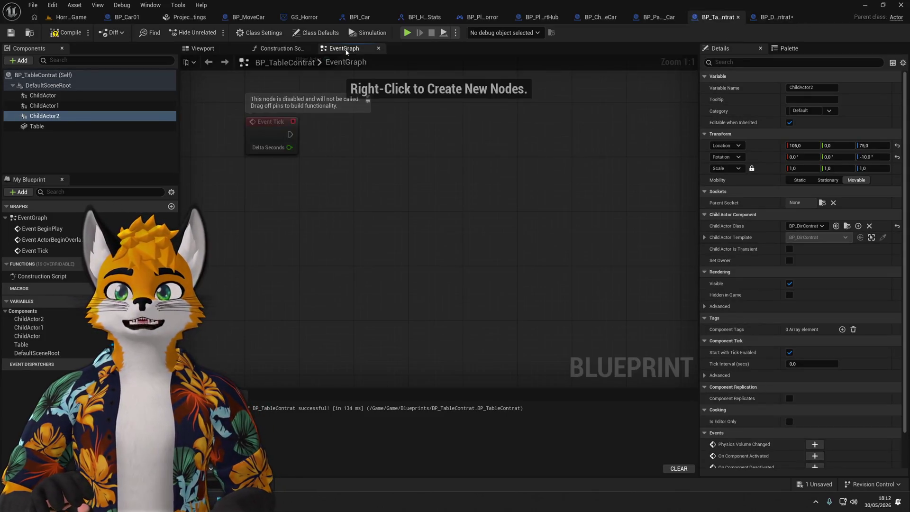
click(43, 95)
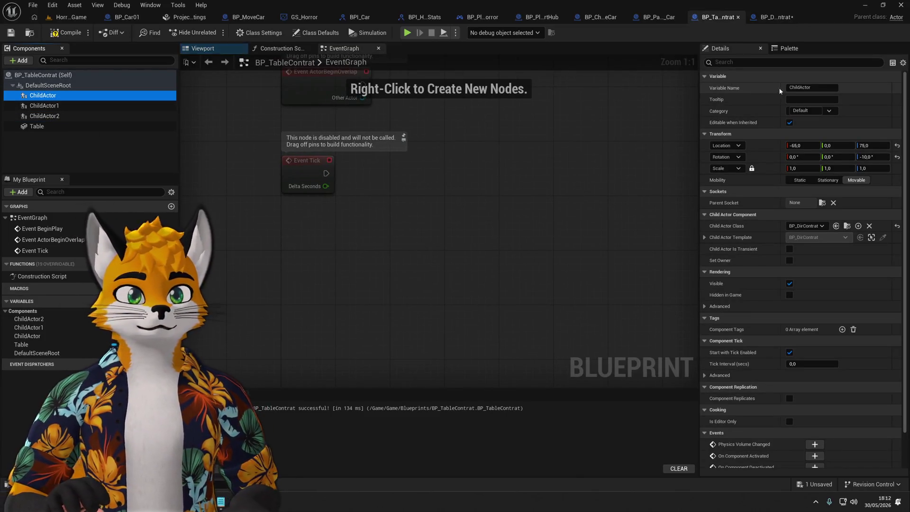
click(815, 87)
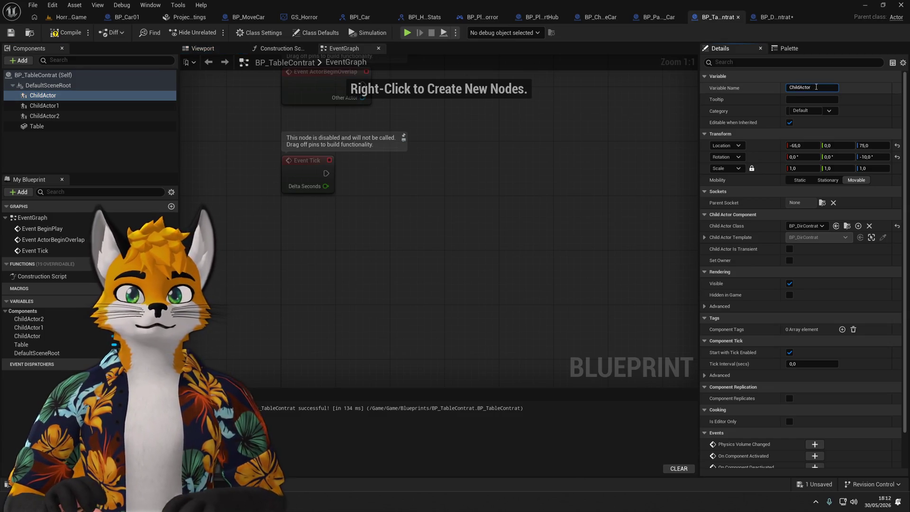
text(0)
key(Return)
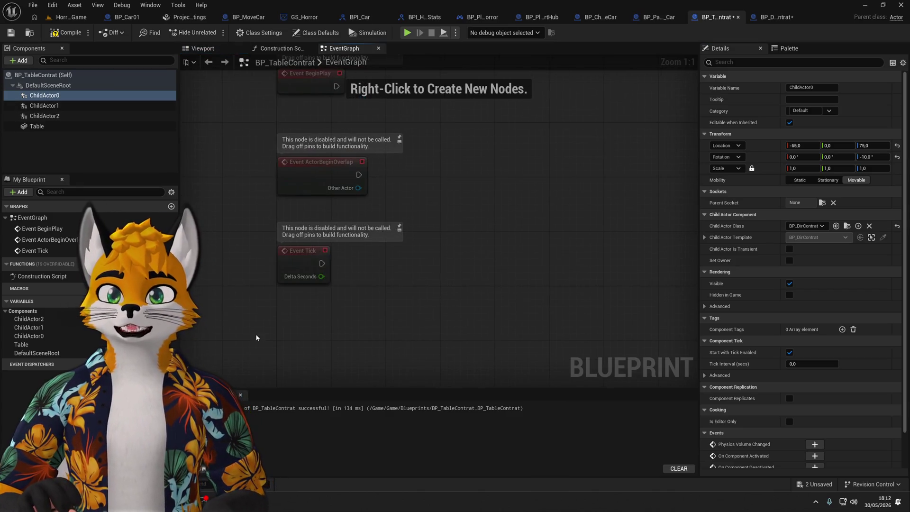
Delete the unused Tick and Overlap events and add a BuildNewContrat custom event.
drag(278, 152, 360, 289)
key(Delete)
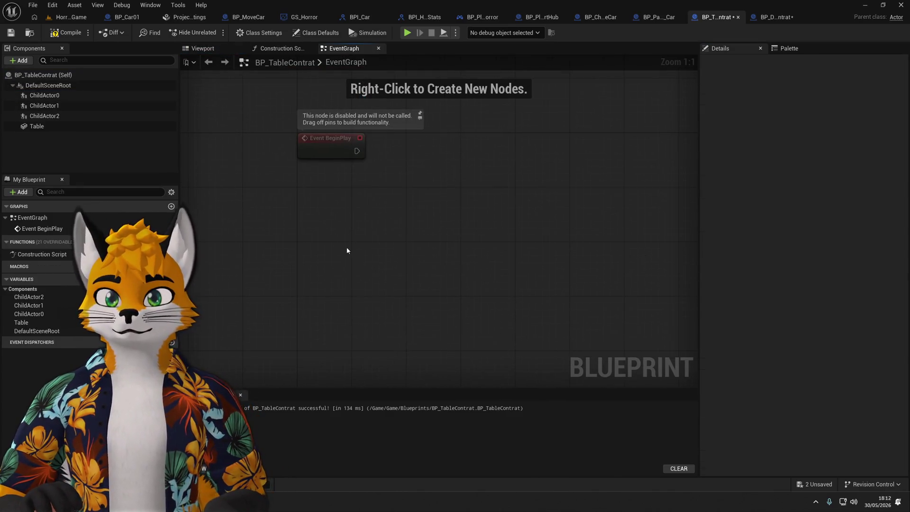
right_click(346, 246)
text(custo)
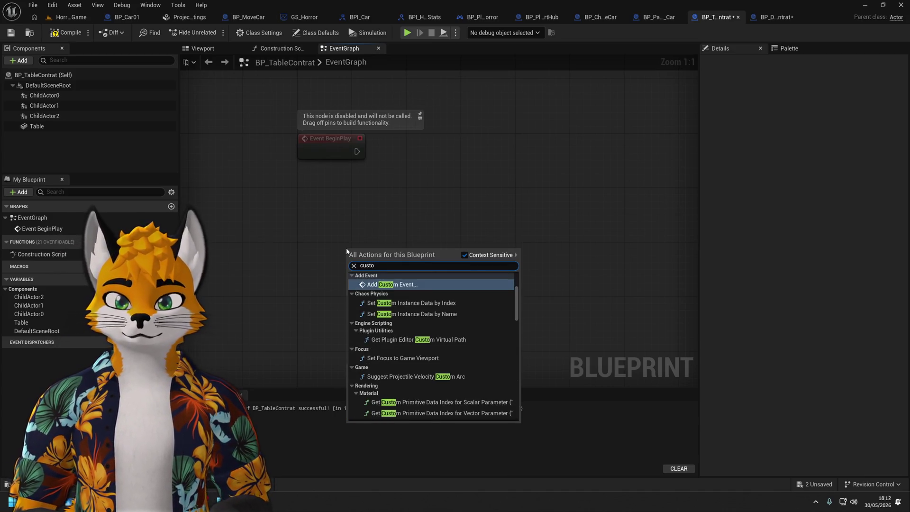
key(Return)
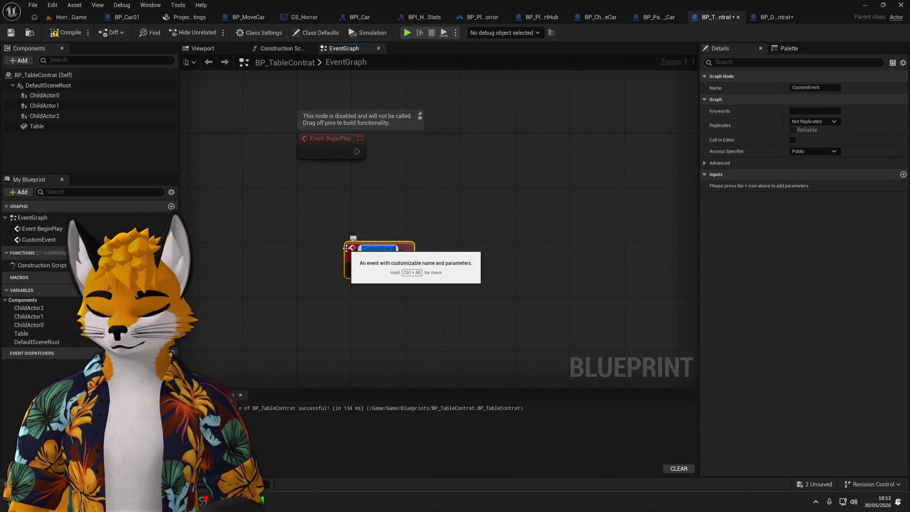
text(Bui)
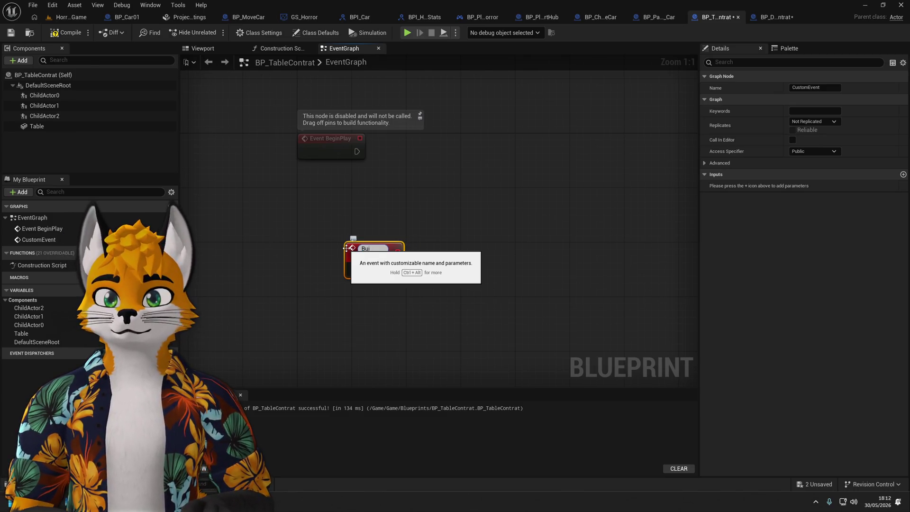
text(ldNewContrat)
key(Return)
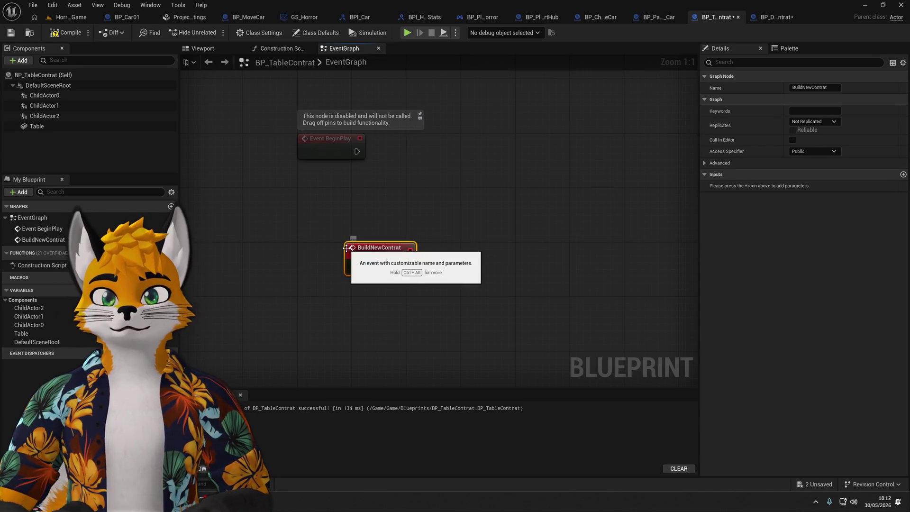
drag(346, 248, 322, 255)
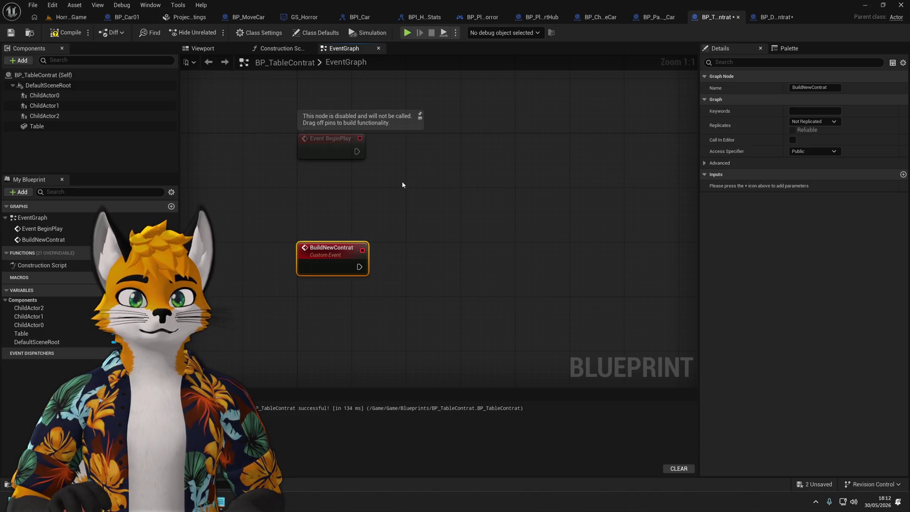
Place Child Actor 0, 1 and 2 reference nodes in the graph, lined up side by side.
drag(402, 183, 371, 177)
mouse_move(63, 95)
mouse_down()
mouse_move(463, 270)
mouse_move(340, 313)
mouse_up()
drag(33, 107, 431, 295)
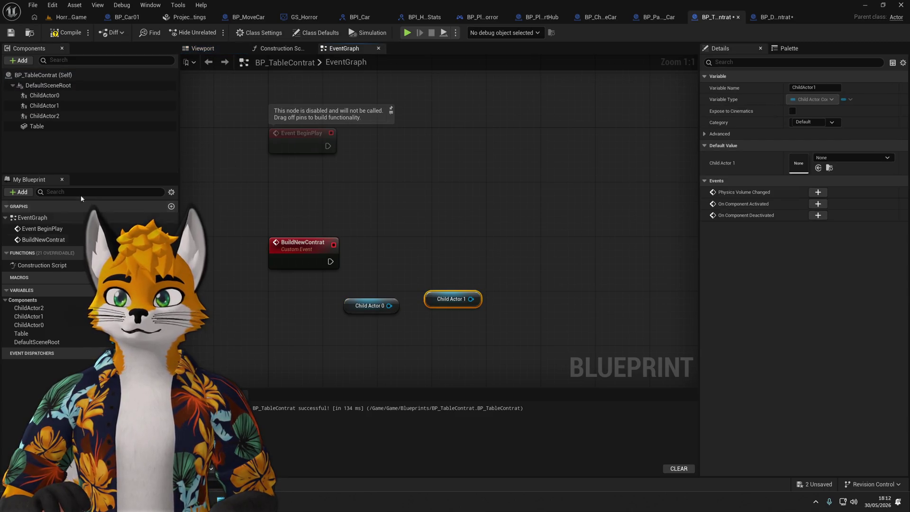
drag(38, 115, 497, 304)
drag(375, 307, 327, 341)
drag(434, 303, 427, 330)
drag(513, 311, 506, 332)
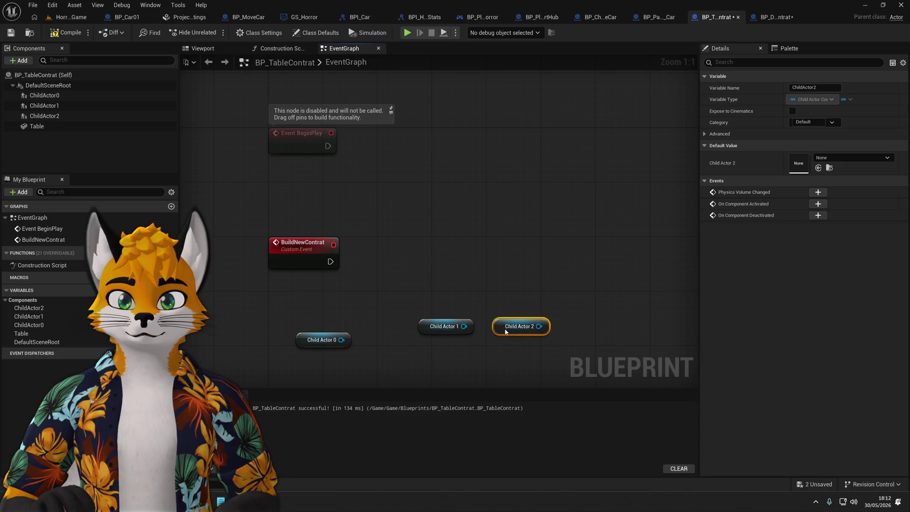
drag(312, 343, 339, 329)
drag(374, 357, 555, 315)
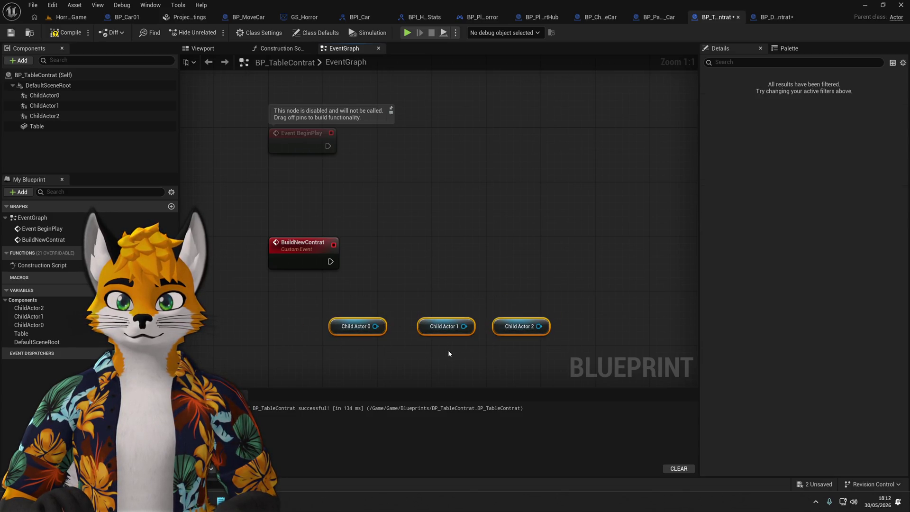
click(430, 354)
mouse_move(342, 331)
mouse_down()
mouse_move(301, 331)
mouse_move(439, 341)
mouse_move(394, 276)
mouse_up()
Add a Set World Rotation node for Child Actor 0 and rearrange the reference nodes.
text(set rota)
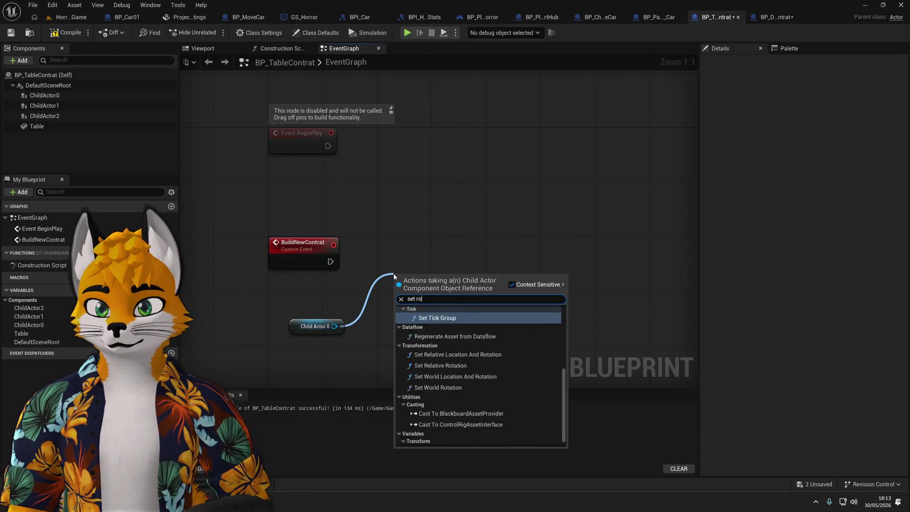
key(Up)
key(Up)
key(Up)
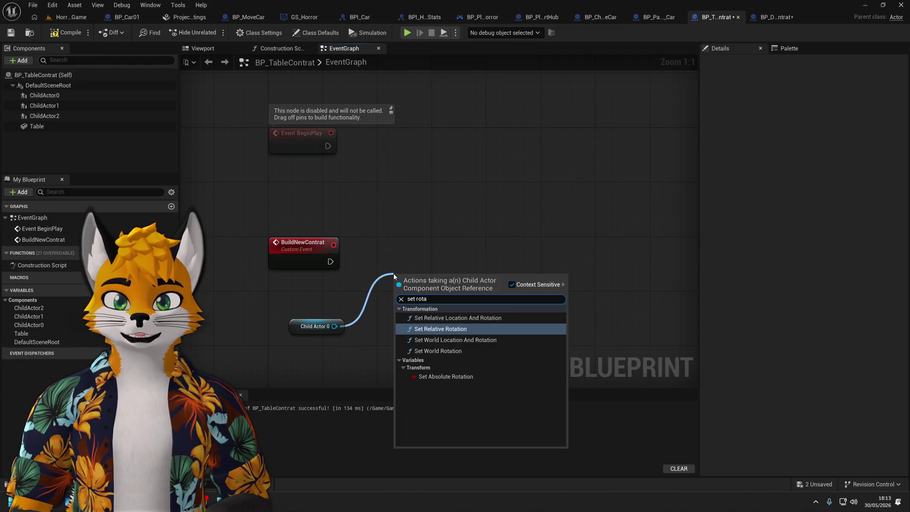
key(Down)
key(Down)
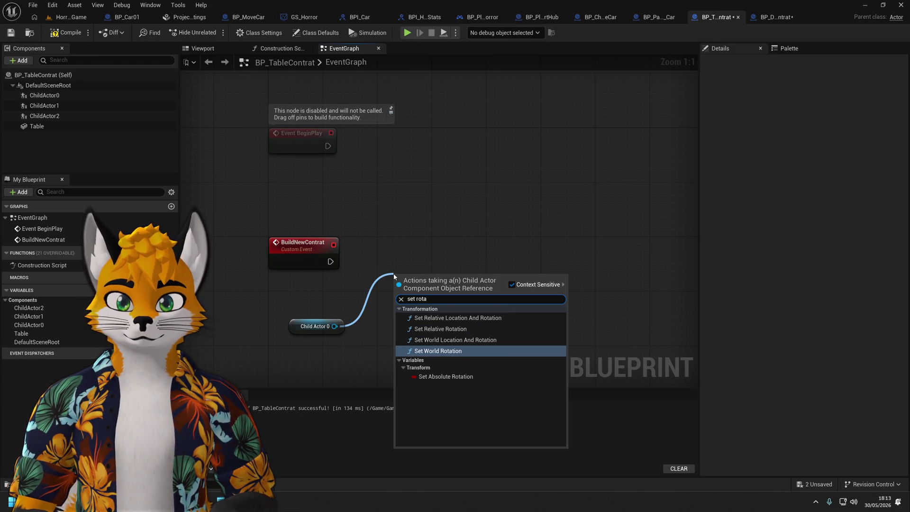
key(Return)
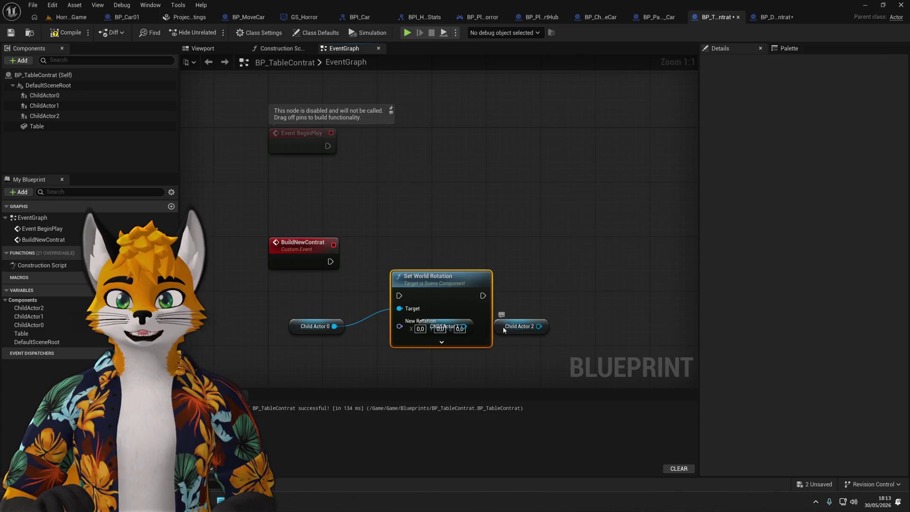
drag(503, 330, 578, 276)
drag(444, 265, 443, 220)
drag(444, 327, 668, 299)
drag(443, 221, 400, 228)
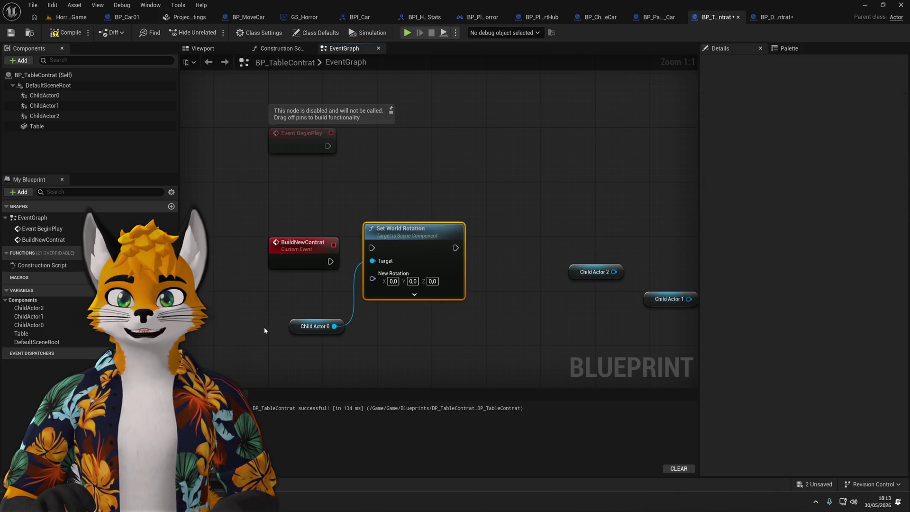
drag(292, 327, 362, 312)
ctrl+click(407, 252)
mouse_move(407, 252)
mouse_down()
mouse_move(430, 260)
mouse_move(428, 287)
mouse_up()
click(447, 349)
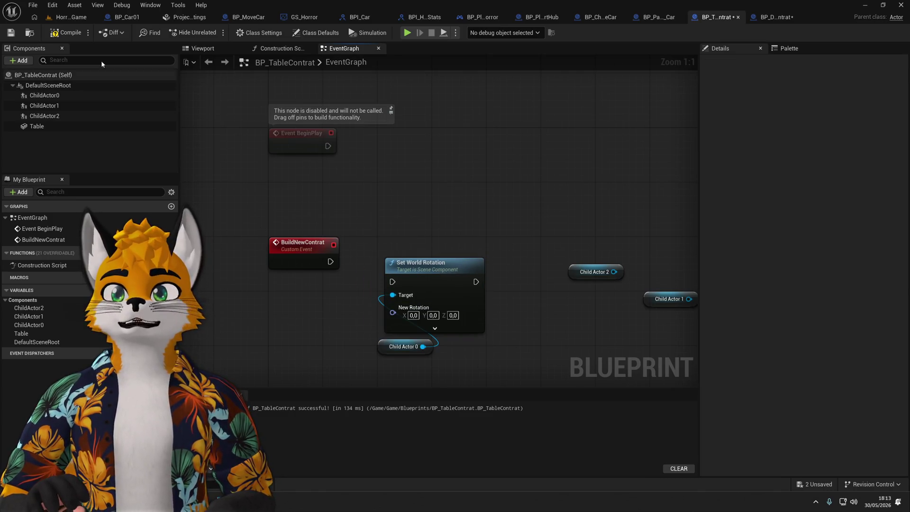
Delete the Set World Rotation node and browse the 'set rot' actions without adding one.
click(454, 263)
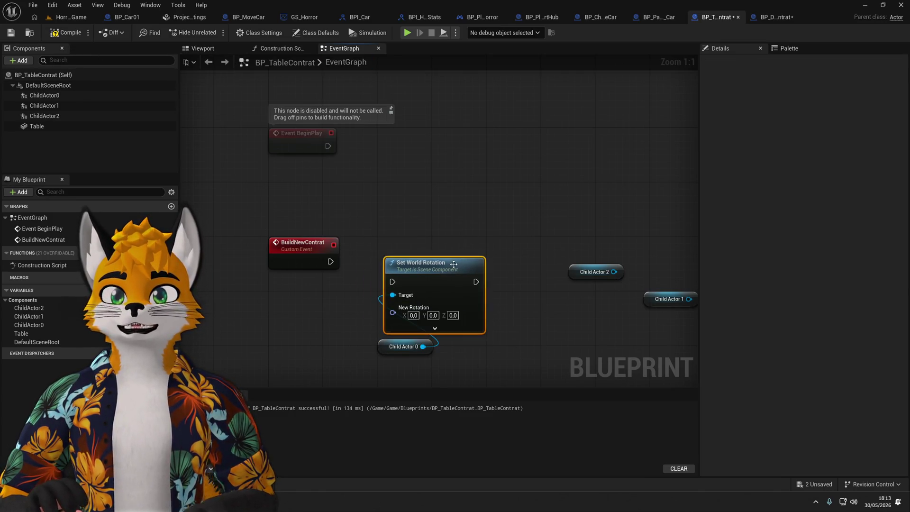
key(Delete)
drag(423, 346, 398, 270)
text(set ro)
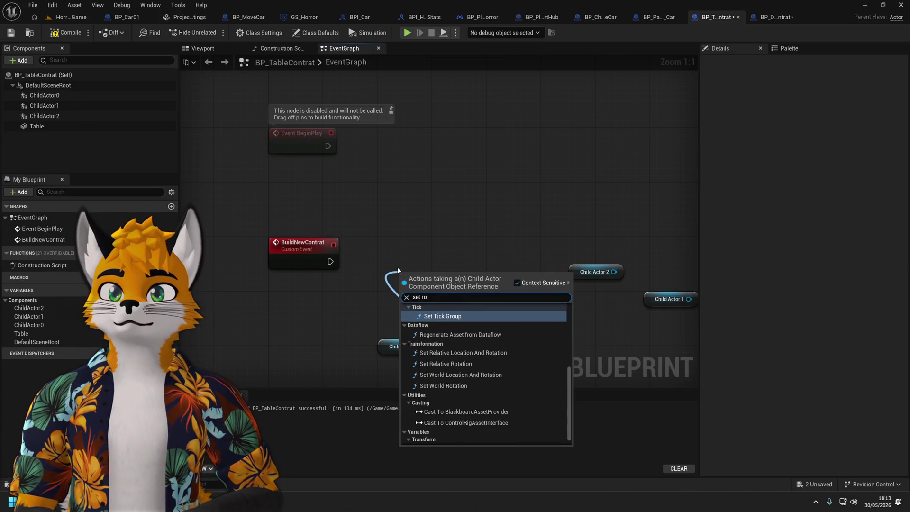
text(t)
key(Up)
key(Up)
key(Up)
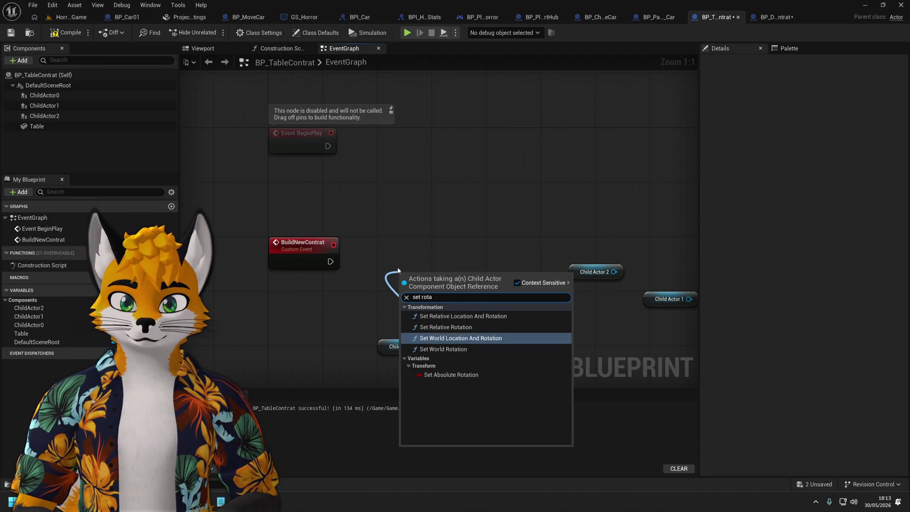
key(Down)
key(Down)
key(Down)
key(Up)
key(Up)
key(Up)
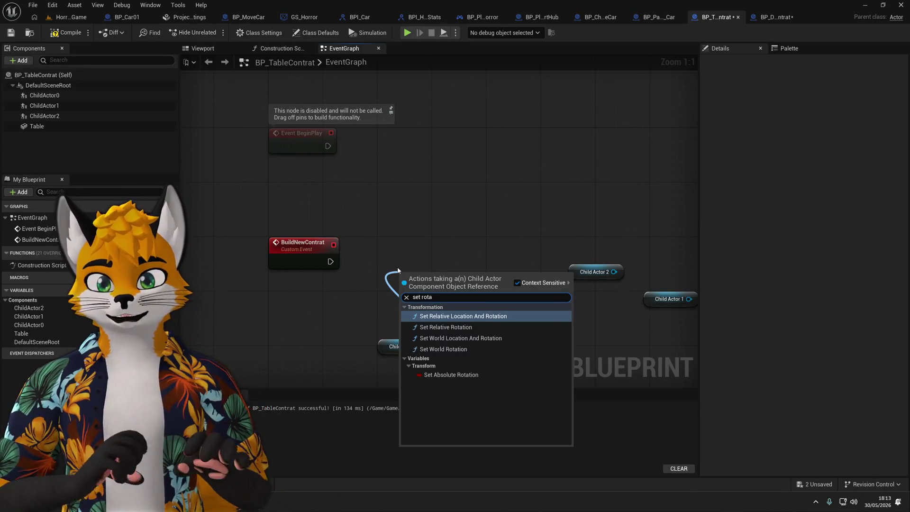
key(Escape)
scroll(471, 180, down, 2)
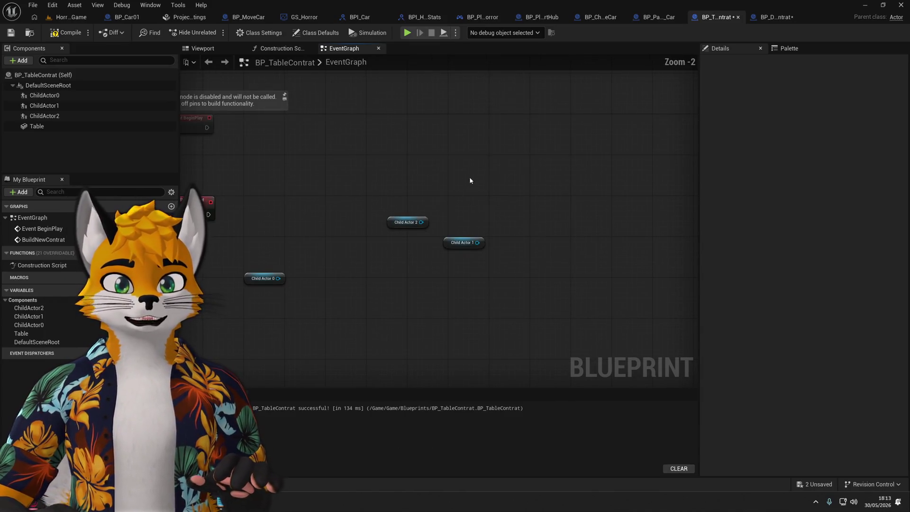
Delete the Child Actor reference nodes from BP_TableContrat's graph.
drag(273, 316, 273, 315)
key(Delete)
scroll(369, 280, up, 2)
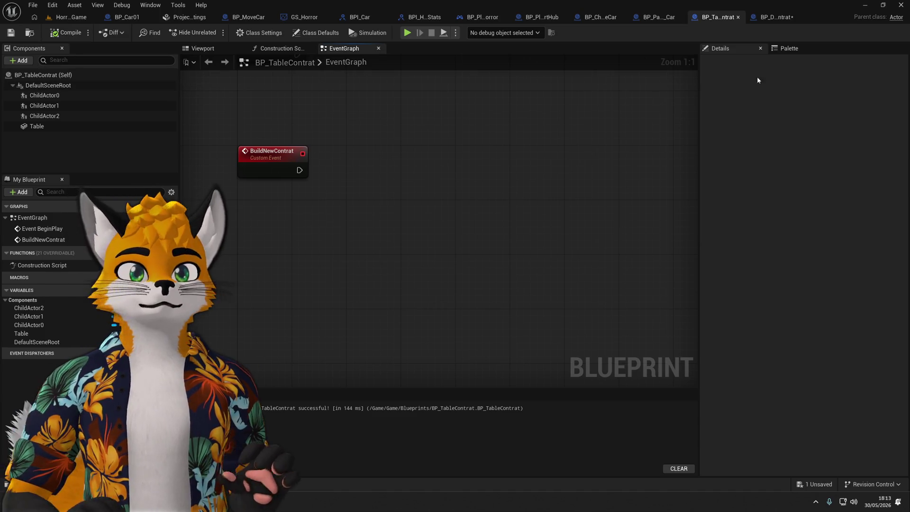
Review BP_DirContrat's graph and the table's 3D viewport, then bring up BP_PlayerHorror's graph.
click(773, 17)
mouse_move(525, 188)
mouse_down()
mouse_move(529, 138)
mouse_move(520, 293)
mouse_move(525, 164)
mouse_up()
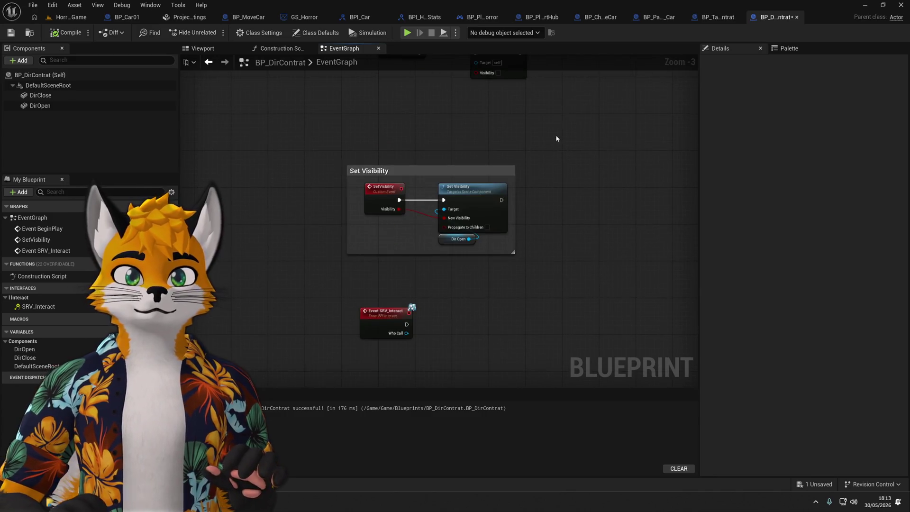
click(710, 20)
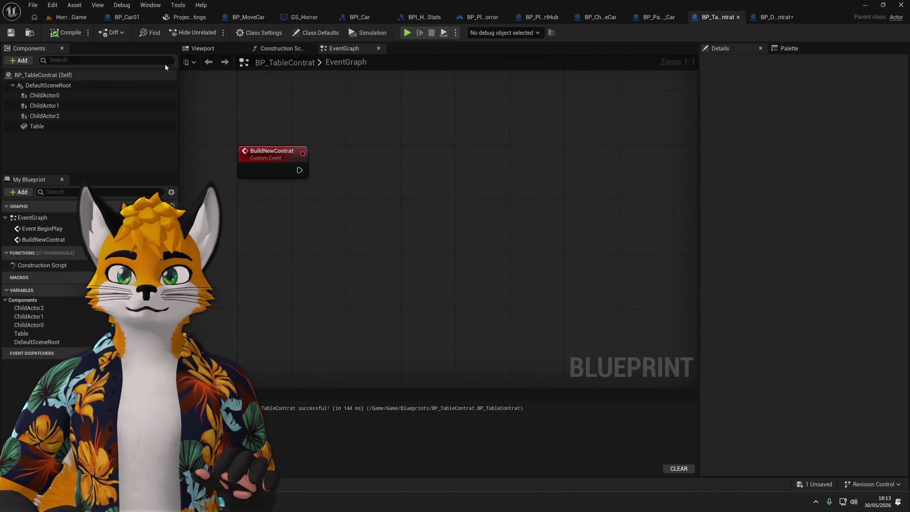
click(212, 50)
drag(393, 161, 395, 180)
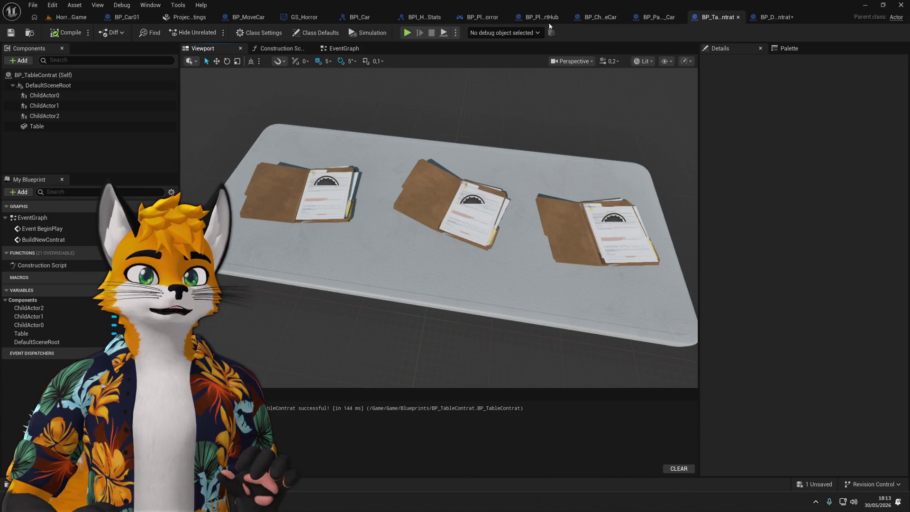
click(492, 18)
scroll(502, 264, down, 4)
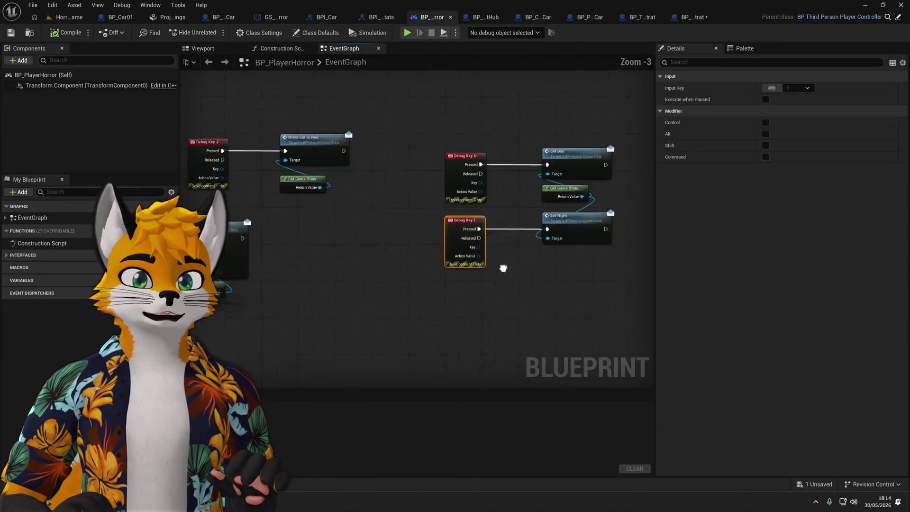
Select Debug Key K's Set New Scenario node together with its Get Game State target.
scroll(417, 248, up, 3)
click(481, 174)
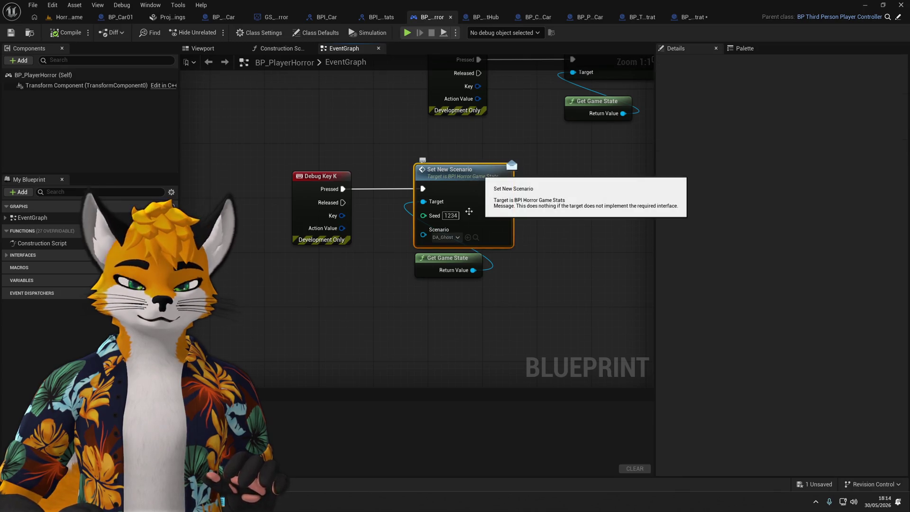
drag(460, 312, 498, 165)
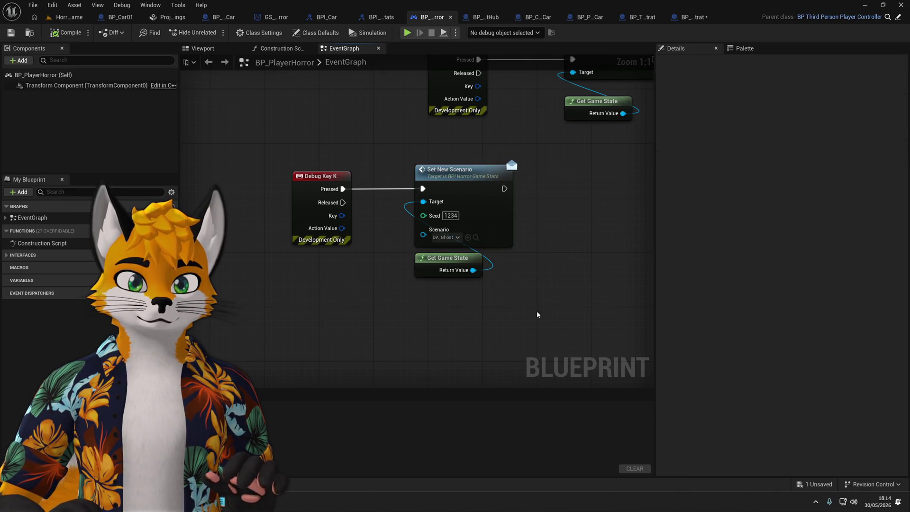
click(675, 18)
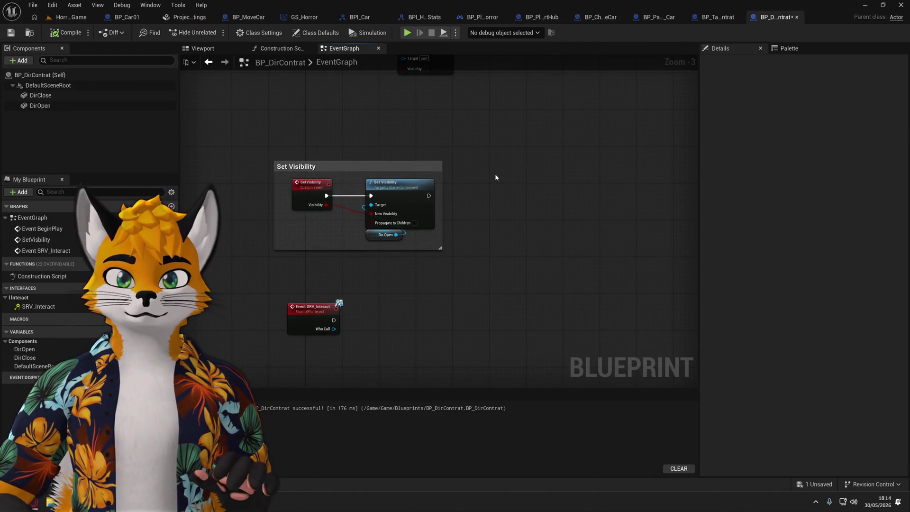
Check in BP_TableContrat's viewport that ChildActor0's Child Actor Class is BP_DirContrat.
click(715, 17)
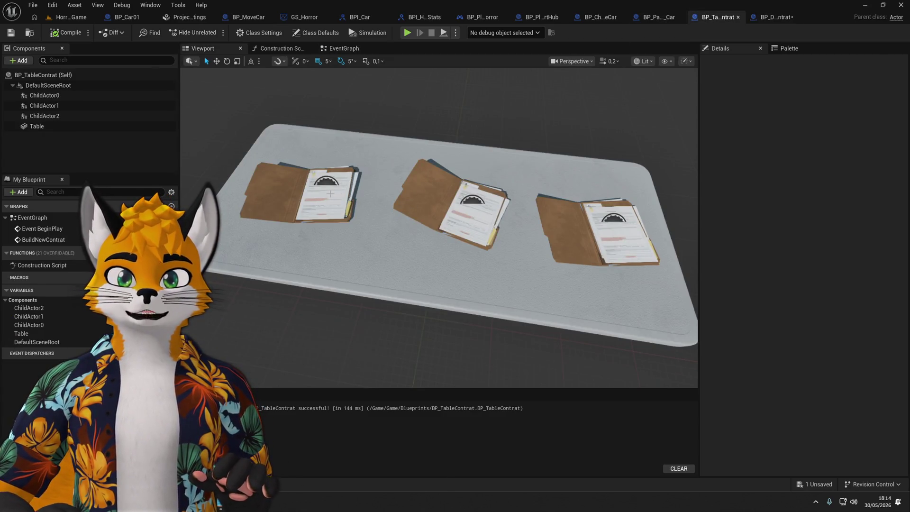
click(330, 193)
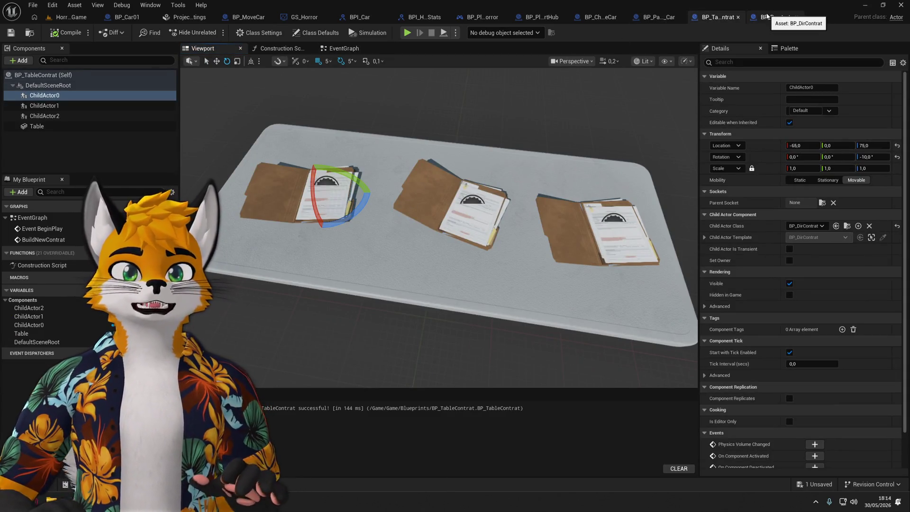
mouse_move(419, 155)
mouse_down()
mouse_move(418, 164)
mouse_move(432, 133)
mouse_up()
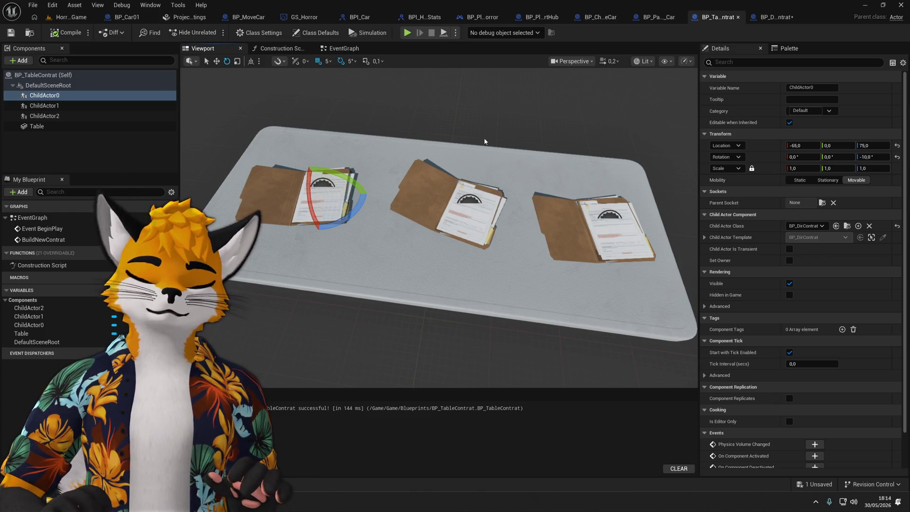
click(773, 18)
scroll(465, 260, down, 2)
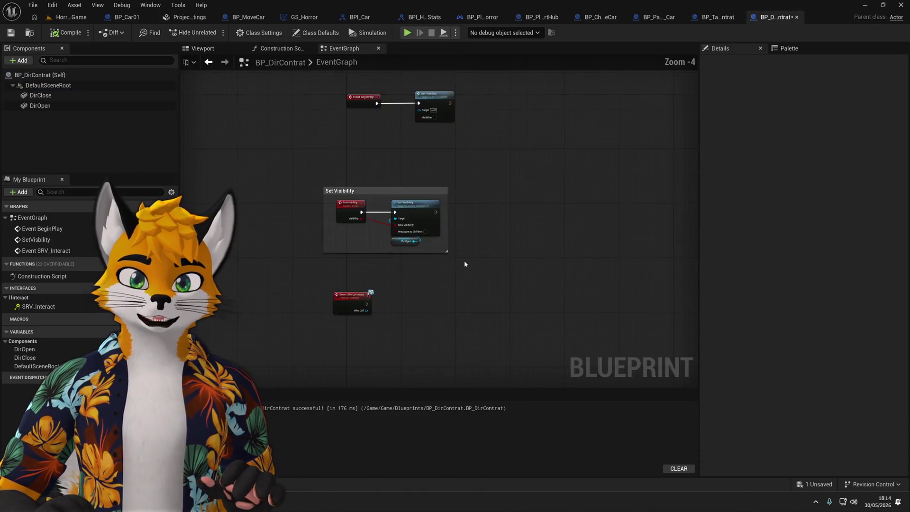
Paste the copied Set New Scenario and Get Game State nodes beside Event SRV_Interact.
scroll(507, 220, up, 1)
mouse_move(459, 204)
mouse_down()
mouse_move(440, 195)
mouse_move(451, 164)
mouse_move(445, 178)
mouse_up()
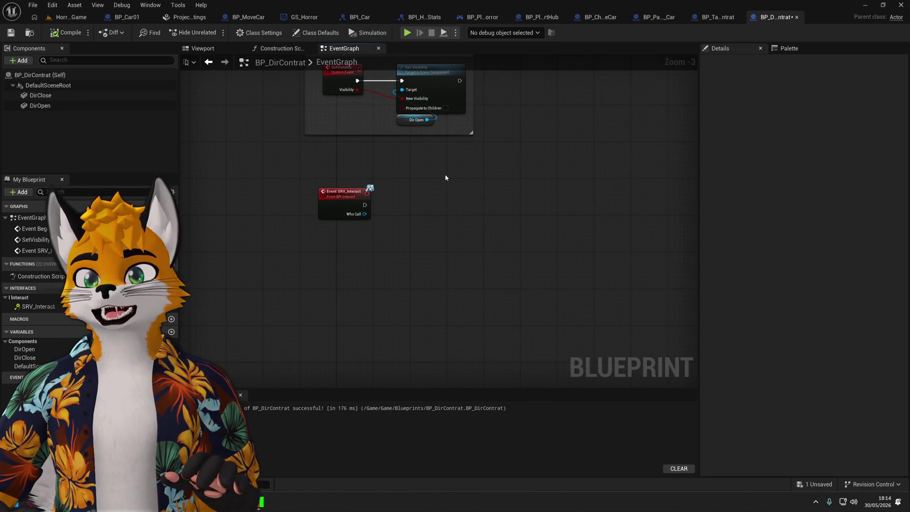
drag(364, 195, 314, 263)
mouse_move(433, 256)
mouse_down()
mouse_move(443, 242)
mouse_move(399, 266)
mouse_move(348, 235)
mouse_up()
key(ctrl+v)
Wire Event SRV_Interact into Set New Scenario, compile, and pull a wire from Seed.
scroll(348, 235, up, 2)
drag(358, 198, 438, 207)
drag(495, 297, 492, 228)
drag(490, 194, 490, 176)
key(F7)
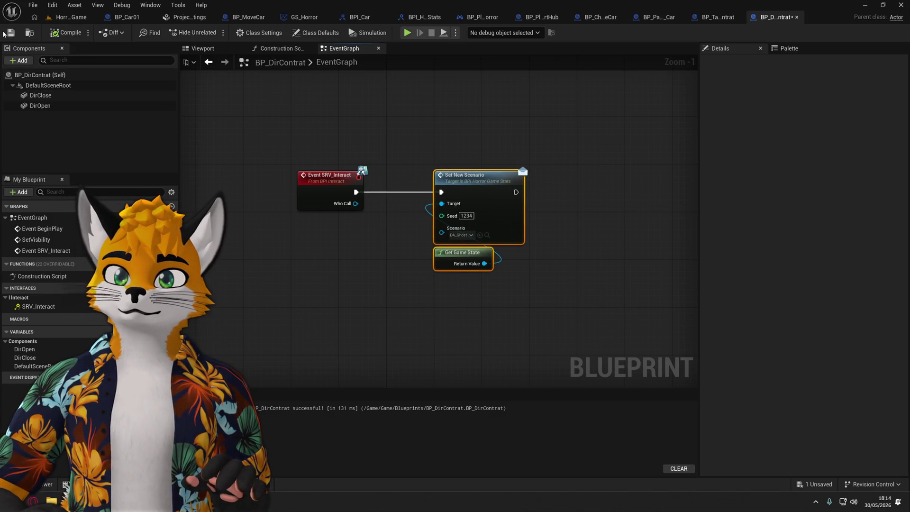
click(422, 274)
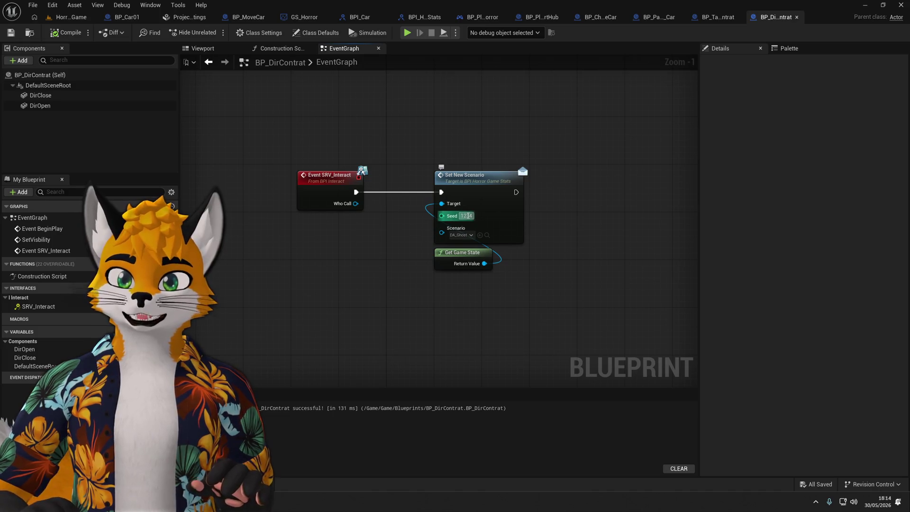
mouse_move(441, 215)
mouse_down()
mouse_move(358, 270)
mouse_move(309, 275)
mouse_up()
Feed Set New Scenario's Seed from a Random Integer in Range node.
text(random)
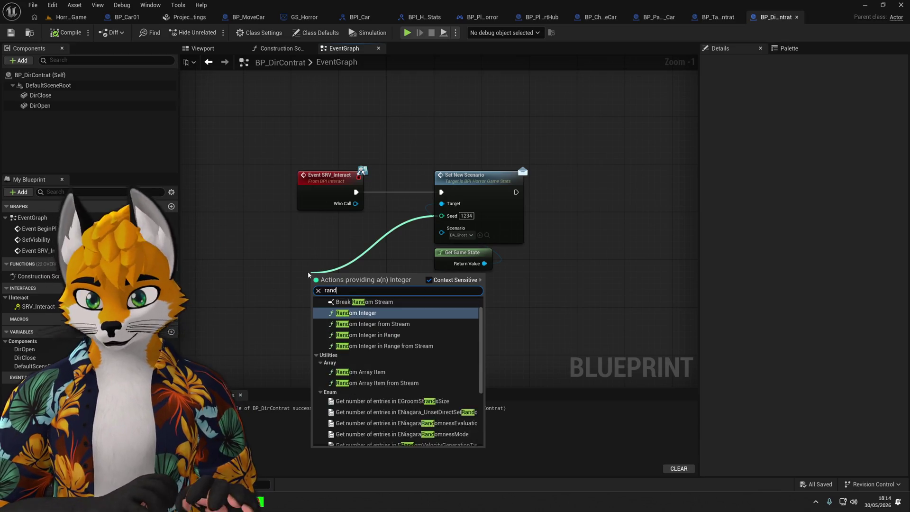
click(356, 313)
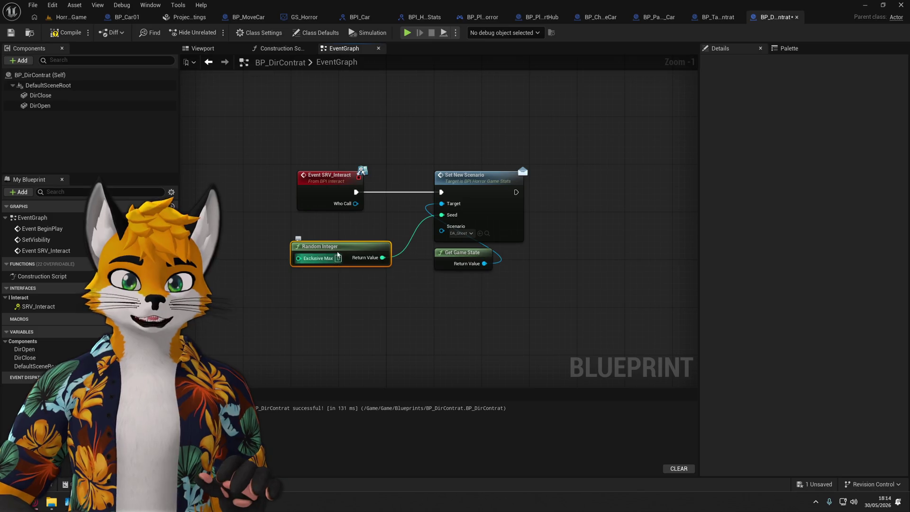
key(Delete)
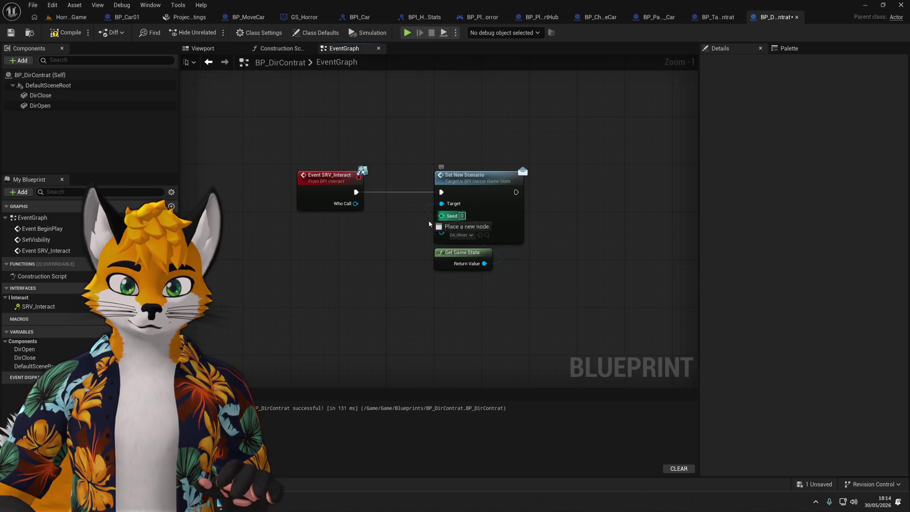
drag(453, 216, 358, 258)
text(random)
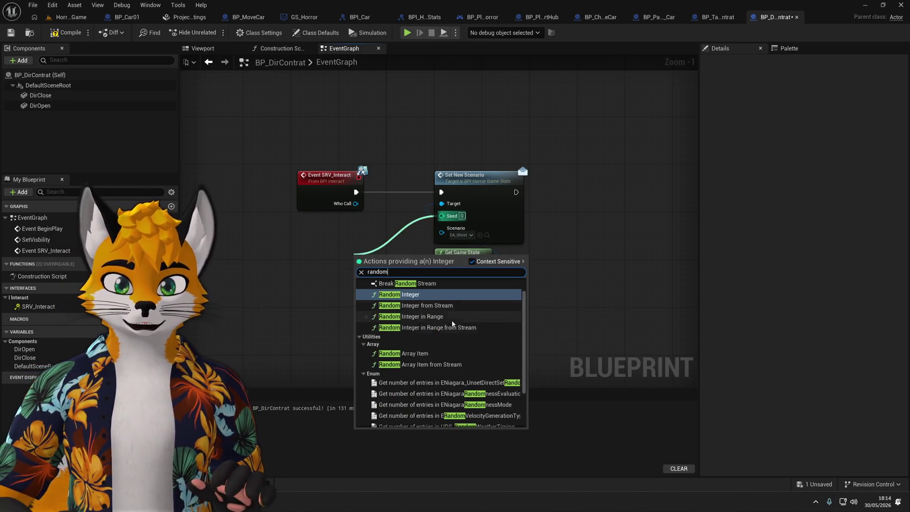
click(417, 317)
drag(395, 263, 352, 244)
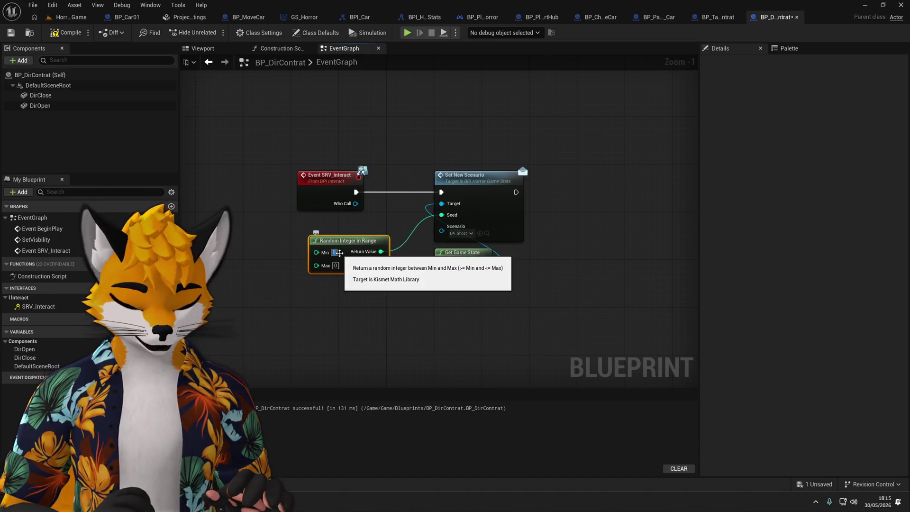
text(000)
click(336, 266)
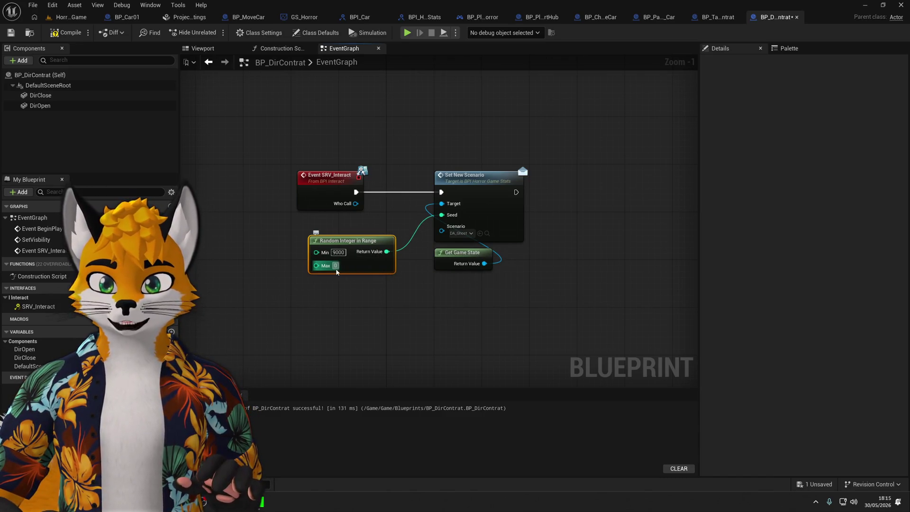
text(999)
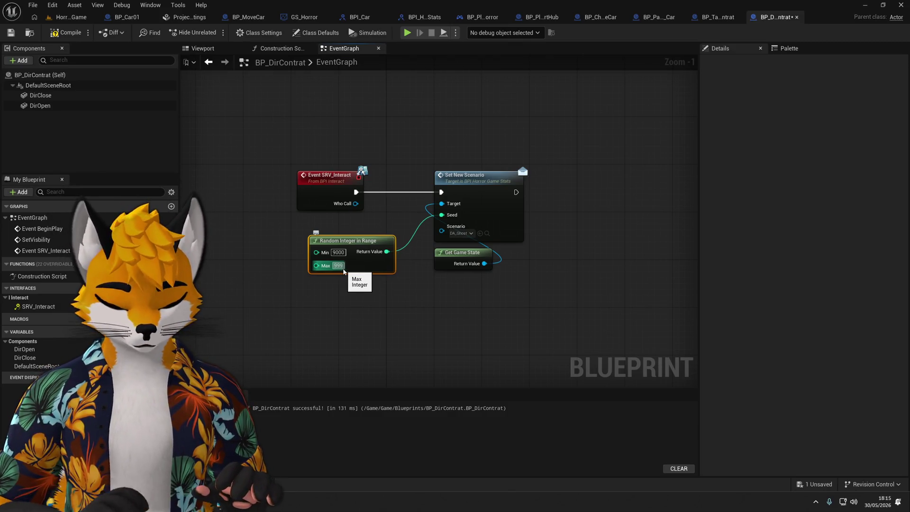
text(999999)
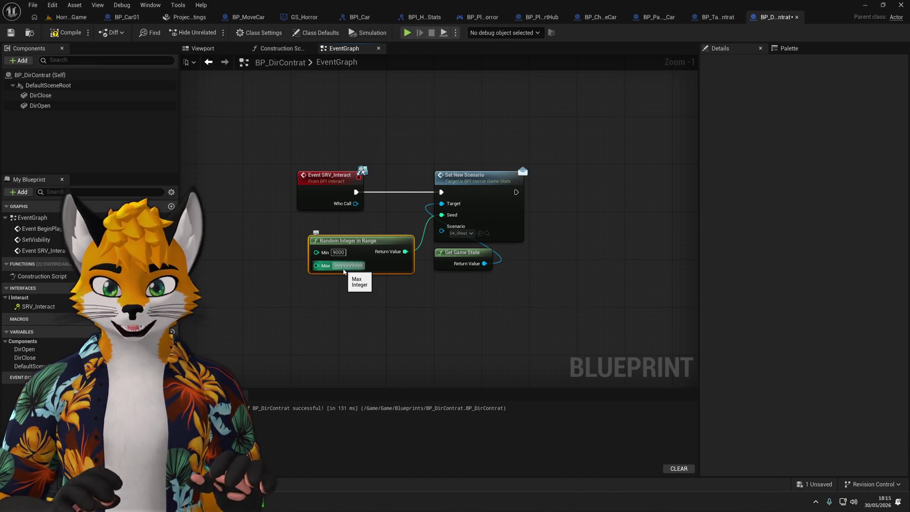
click(382, 297)
mouse_move(384, 245)
mouse_down()
mouse_move(360, 238)
mouse_move(372, 239)
mouse_up()
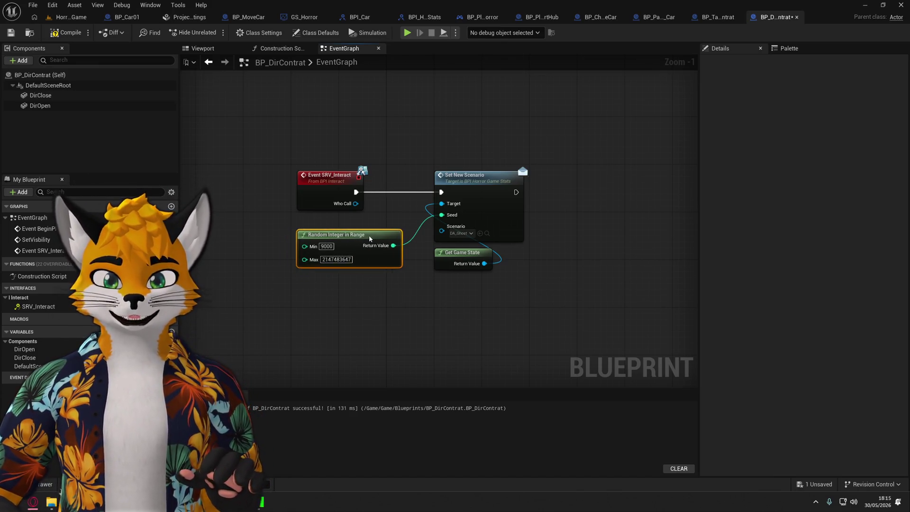
click(427, 301)
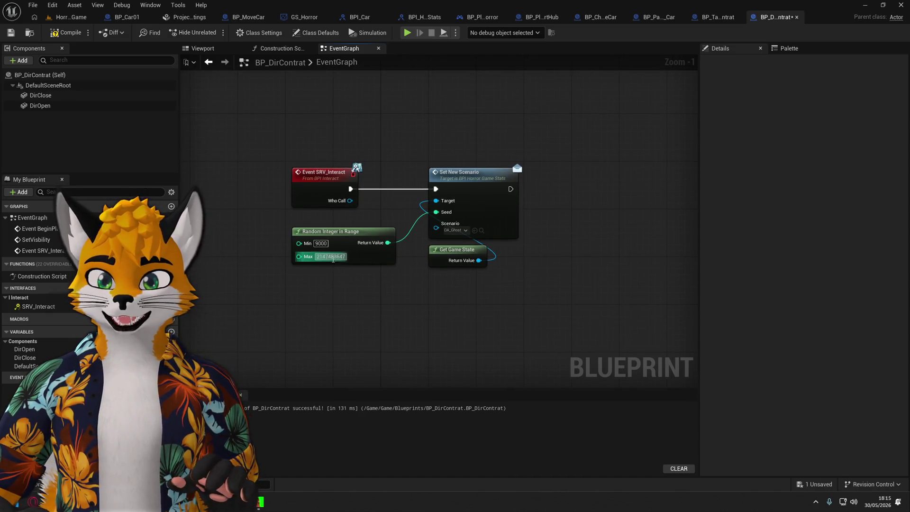
scroll(342, 266, up, 1)
scroll(357, 310, down, 1)
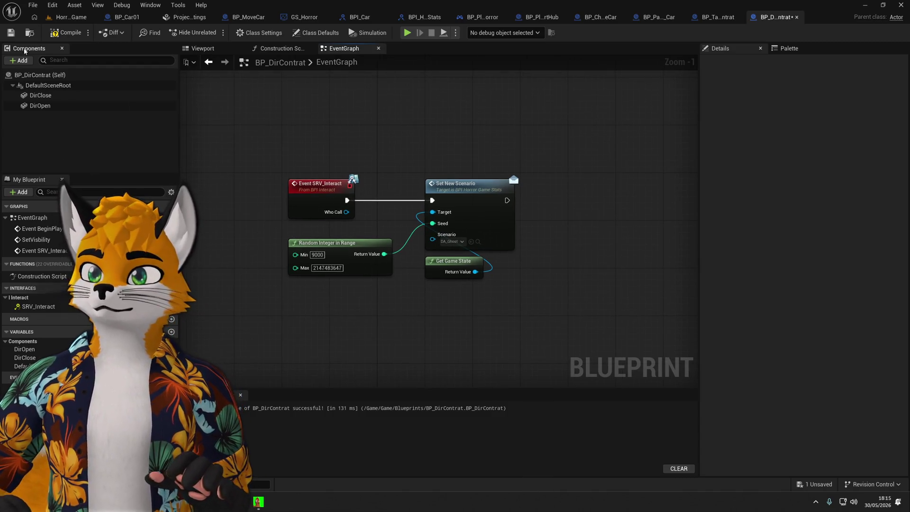
click(319, 255)
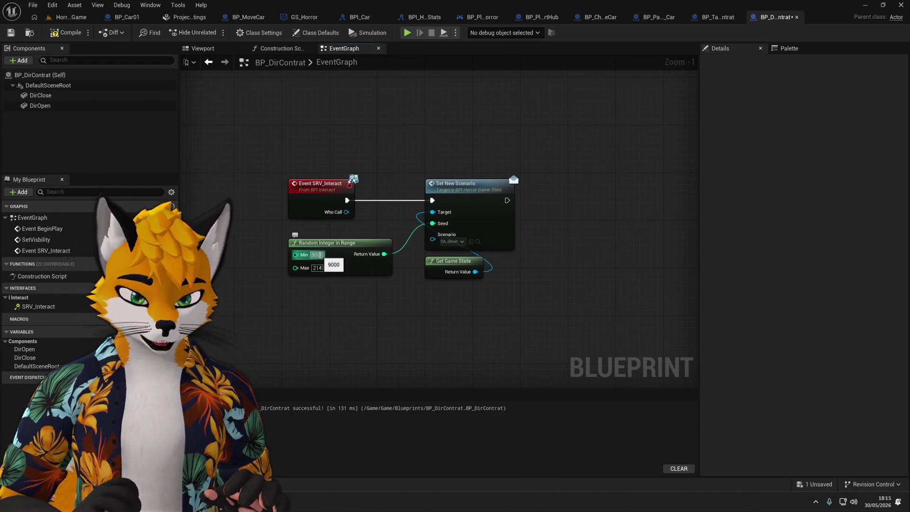
text(1)
key(Return)
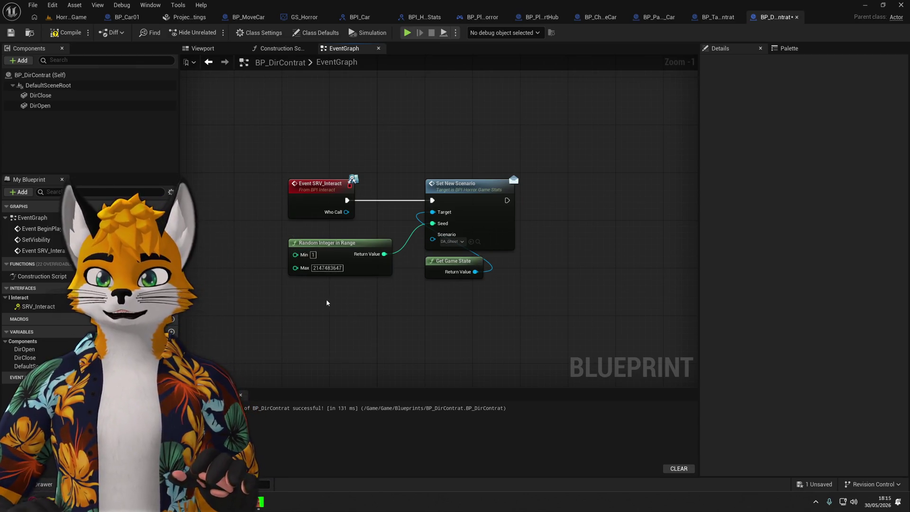
click(65, 34)
mouse_move(357, 317)
mouse_down()
mouse_move(374, 322)
mouse_move(363, 310)
mouse_up()
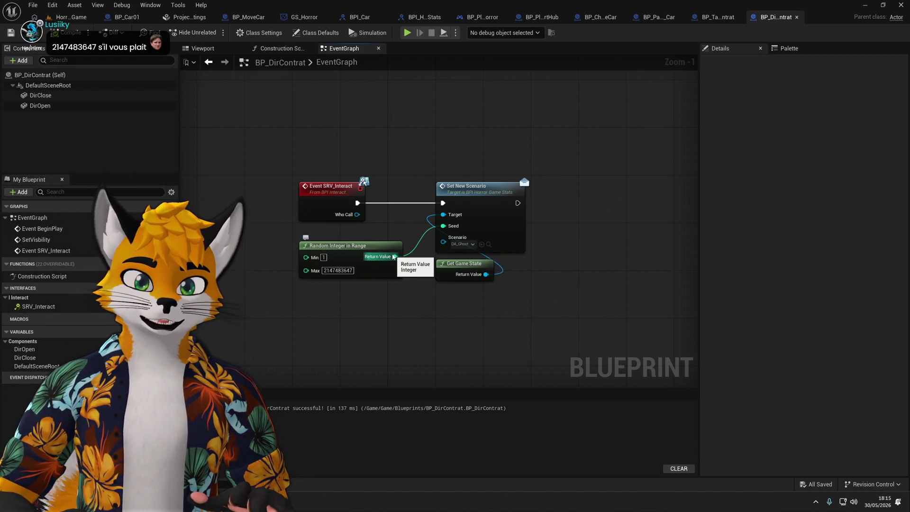
drag(340, 275, 333, 276)
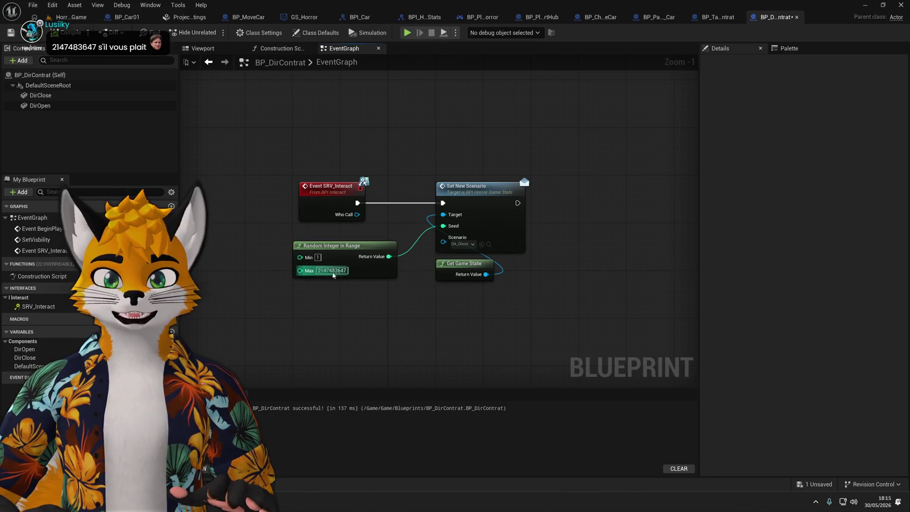
key(Return)
click(323, 271)
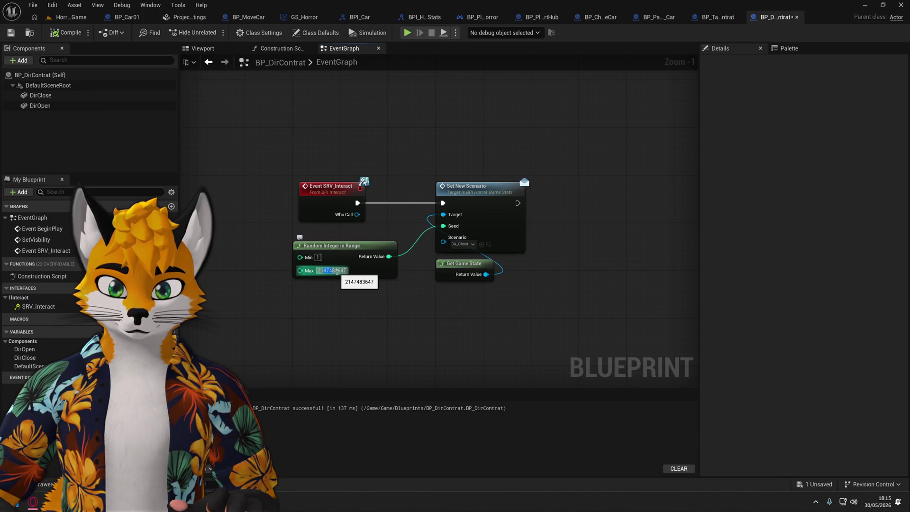
click(335, 272)
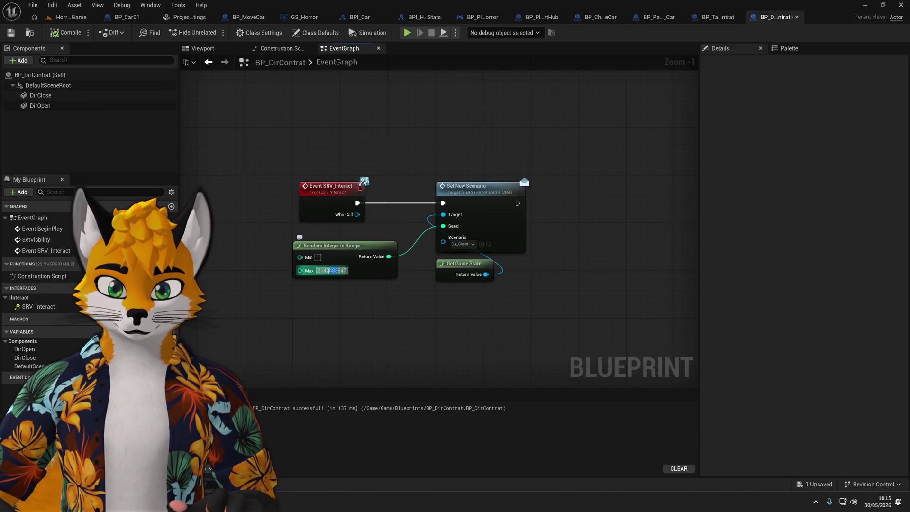
click(331, 270)
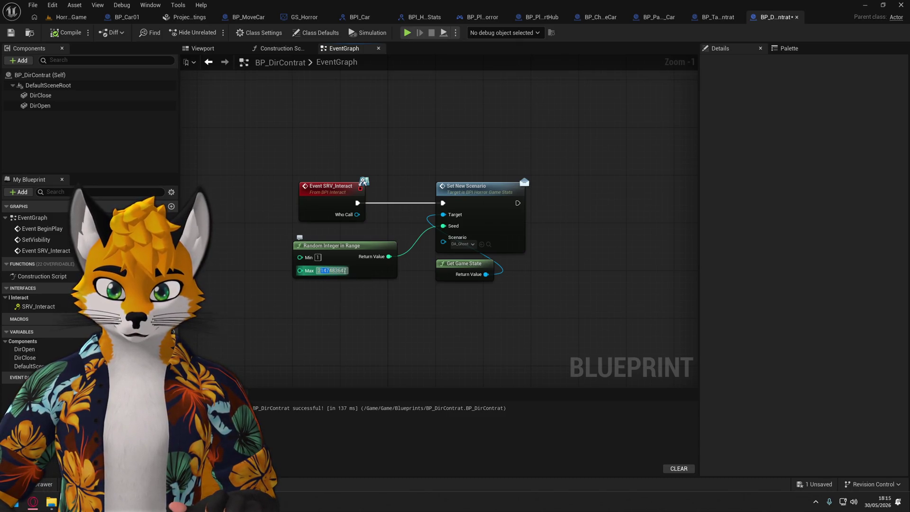
drag(327, 273, 297, 303)
click(317, 299)
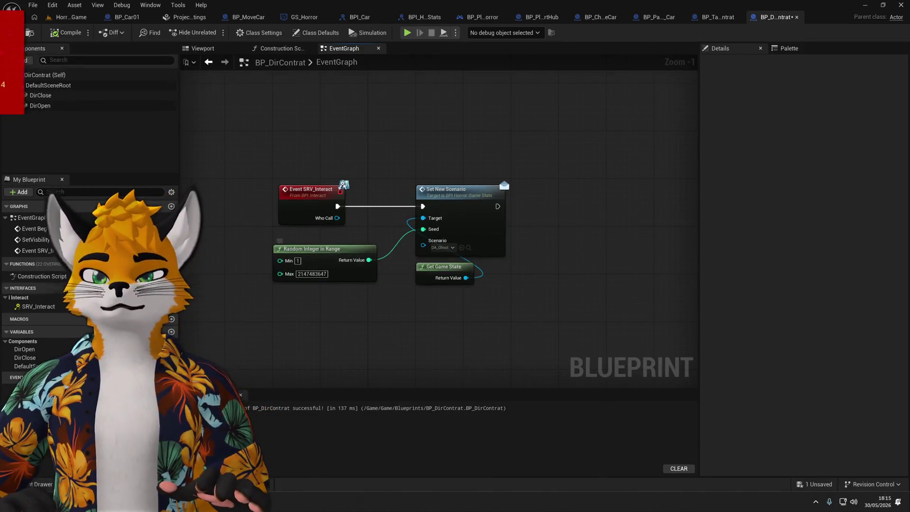
key(ctrl+s)
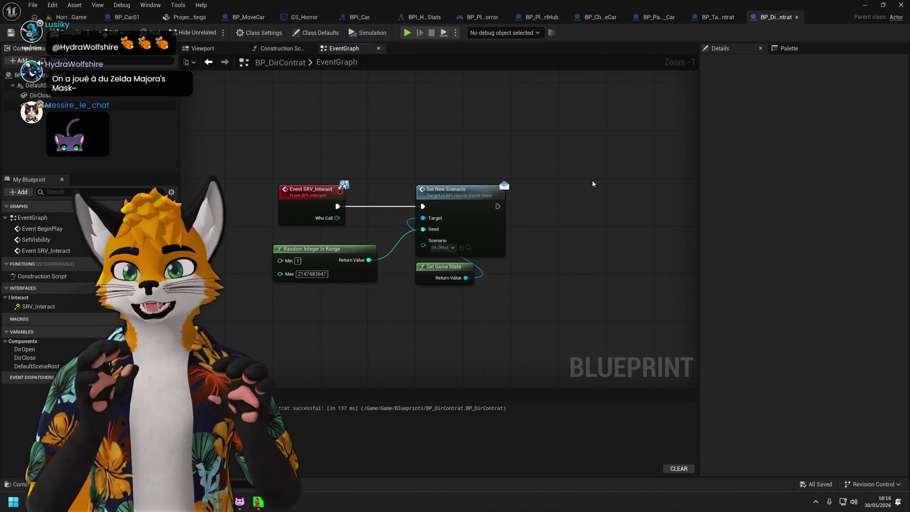
Tidy the Get Game State node and list the actions following Set New Scenario's execution output.
scroll(545, 246, up, 1)
mouse_move(406, 274)
mouse_down()
mouse_move(447, 244)
mouse_move(437, 277)
mouse_up()
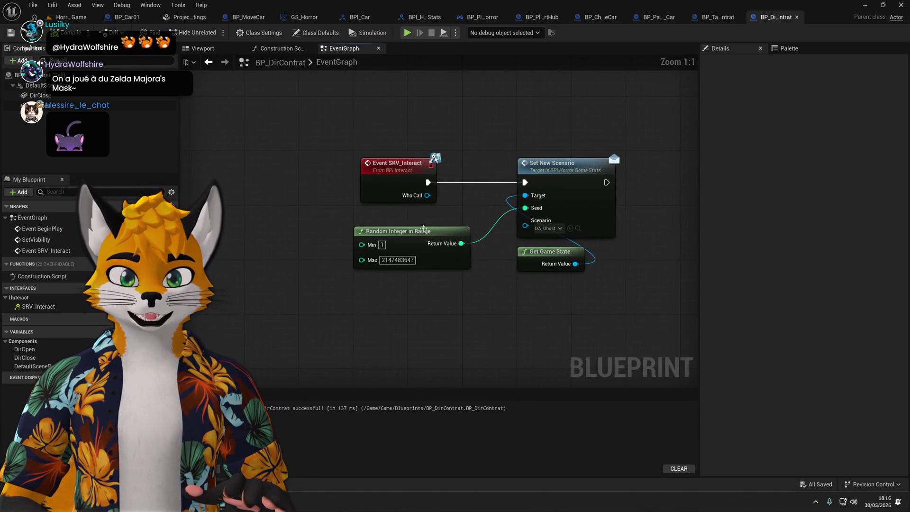
right_click(410, 173)
click(396, 173)
drag(431, 210, 436, 217)
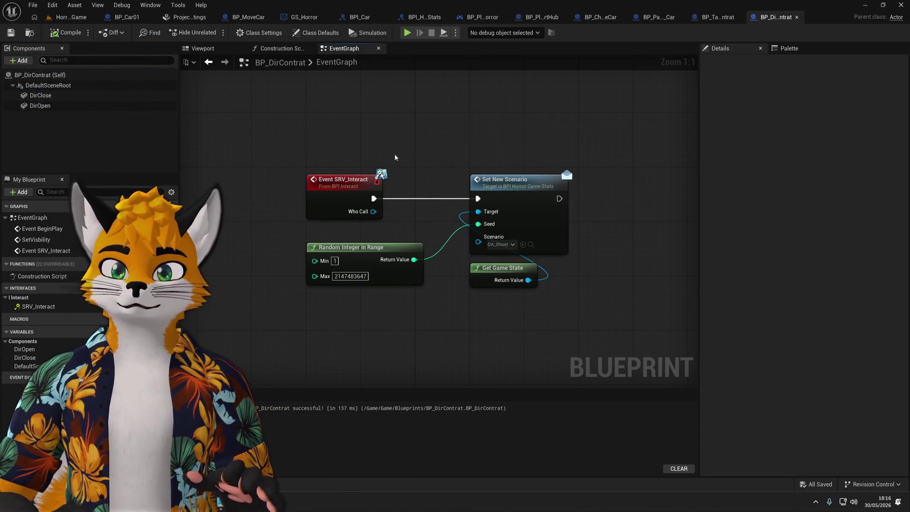
drag(394, 153, 317, 152)
mouse_move(436, 264)
mouse_down()
mouse_move(456, 271)
mouse_move(434, 222)
mouse_up()
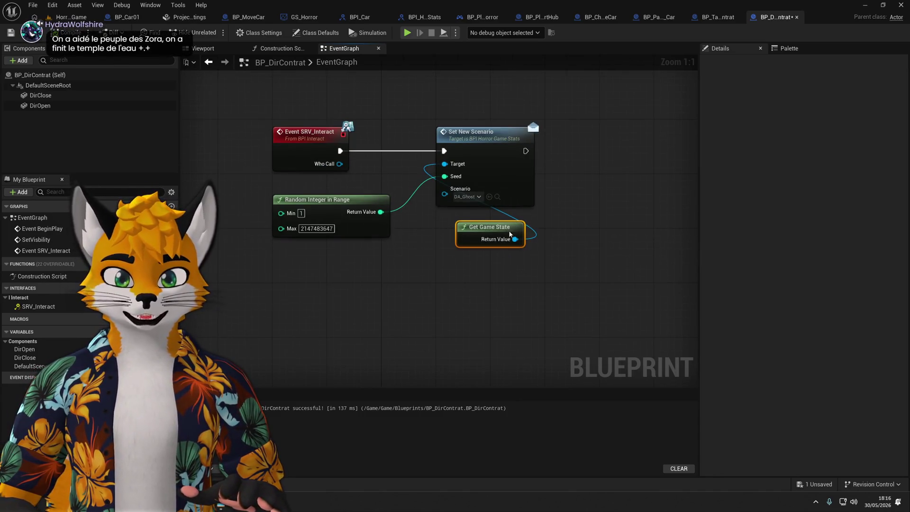
drag(510, 235, 490, 234)
click(473, 209)
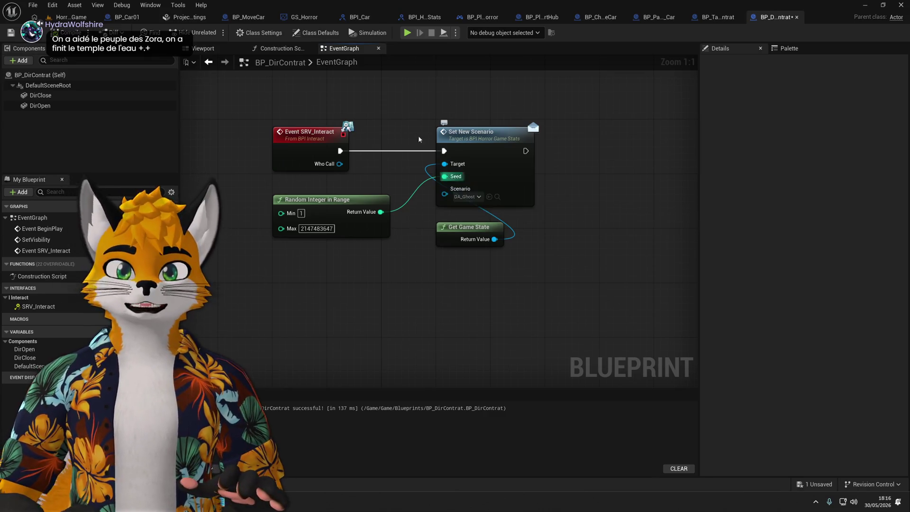
drag(482, 106, 442, 119)
drag(485, 164, 562, 158)
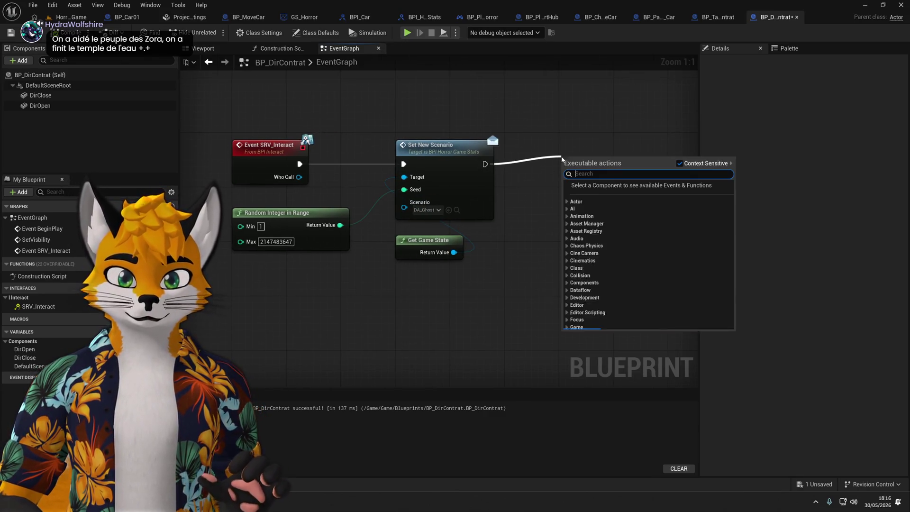
Playtest the level, using the interact key on the table folders until Server: SCENARIO SELECT prints, then stop.
click(514, 225)
click(407, 32)
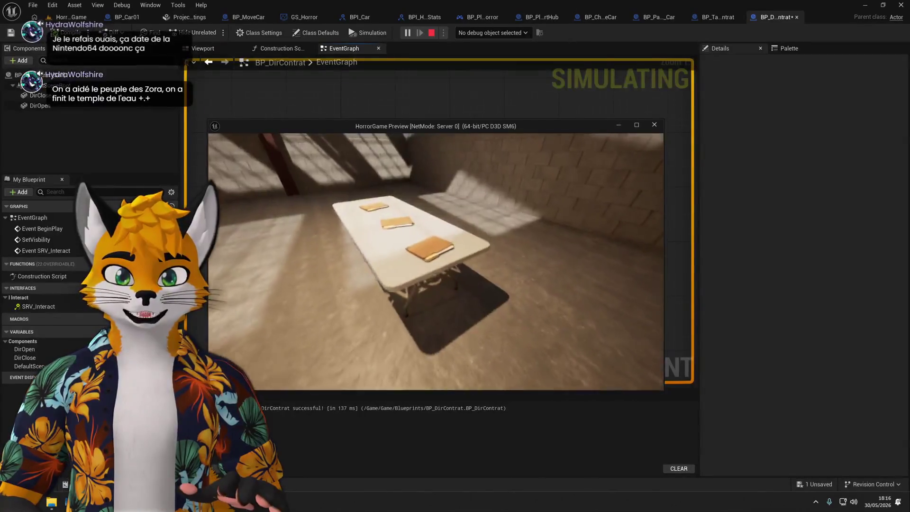
key(e)
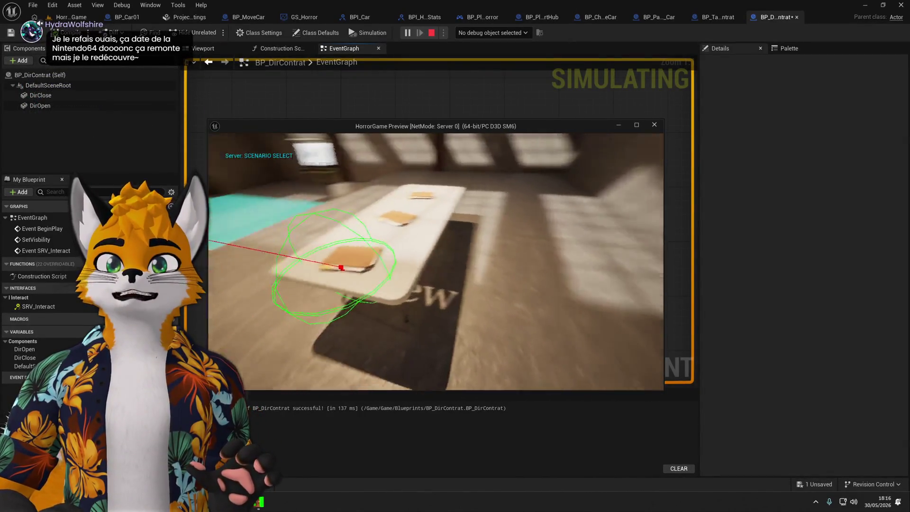
key(e)
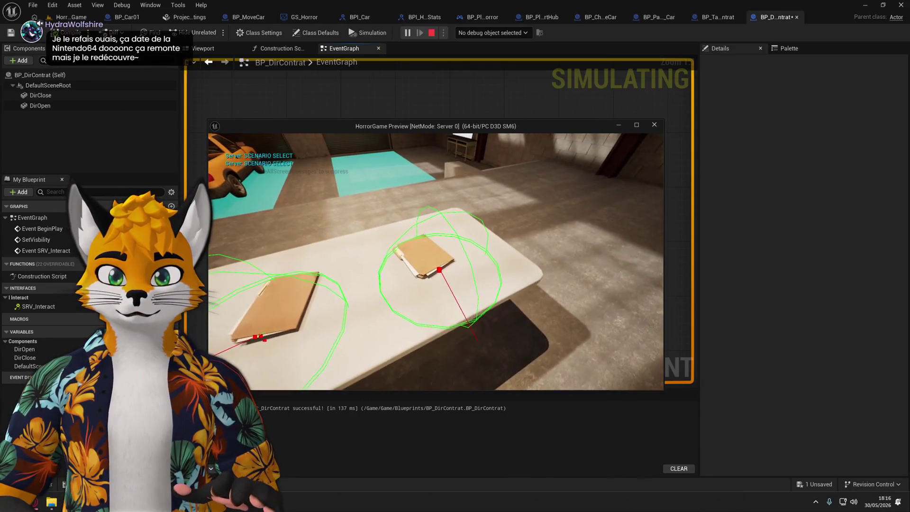
key(e)
key(Escape)
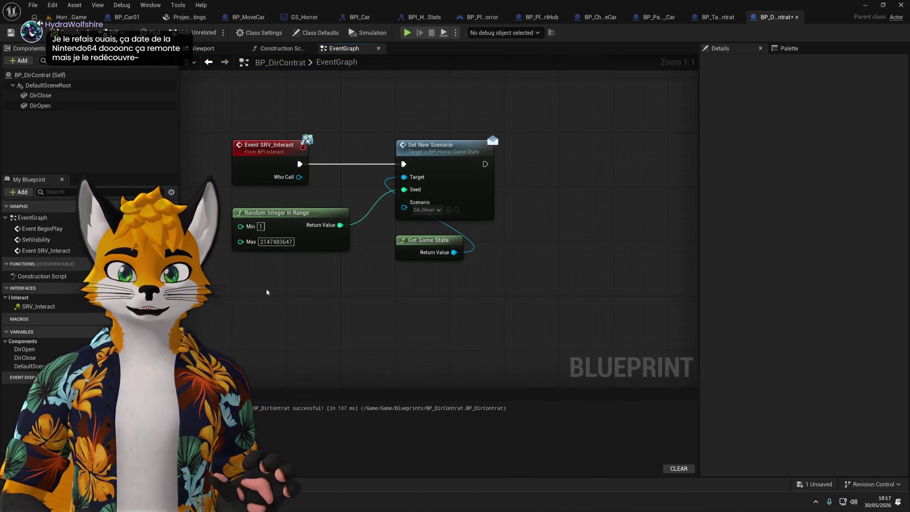
double_click(427, 156)
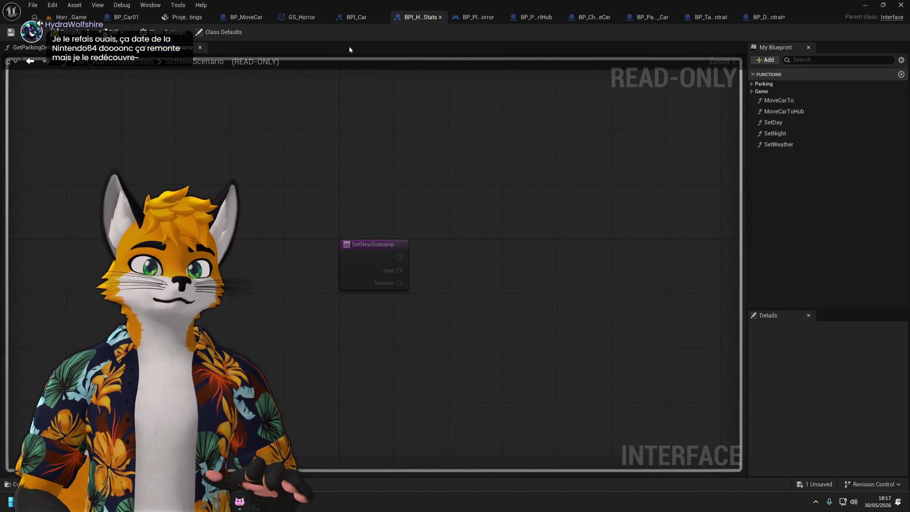
Close the interface and Project Settings tabs, then delete the Debug Key J and Move Car to Hub nodes.
click(440, 17)
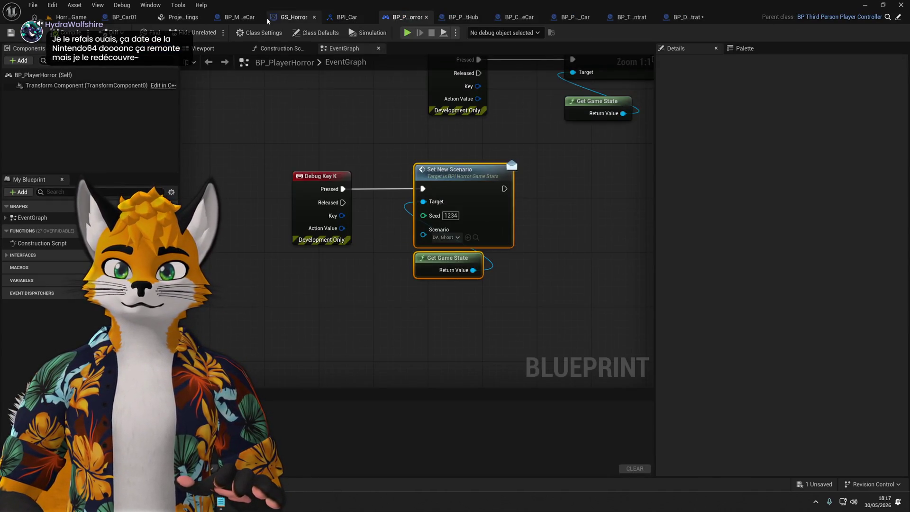
click(205, 17)
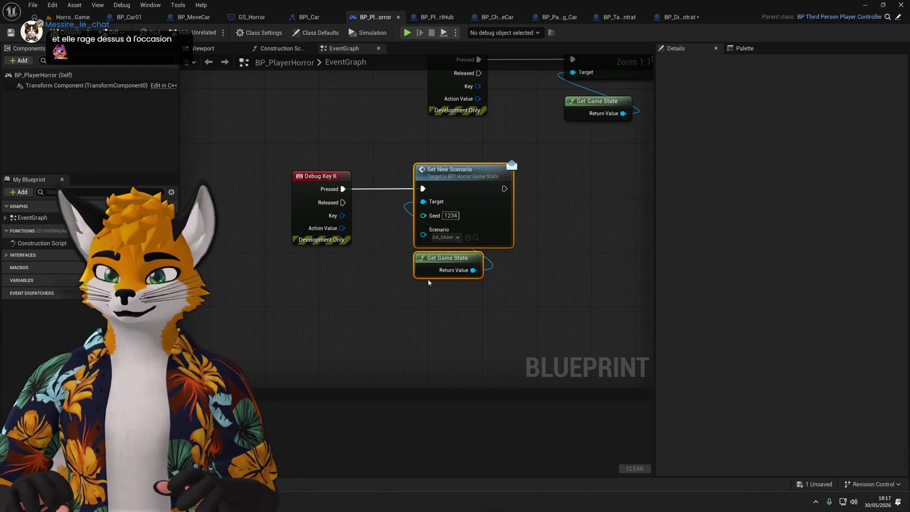
scroll(428, 282, down, 3)
mouse_move(342, 365)
mouse_down()
mouse_move(497, 260)
mouse_move(553, 279)
mouse_up()
drag(469, 248, 435, 250)
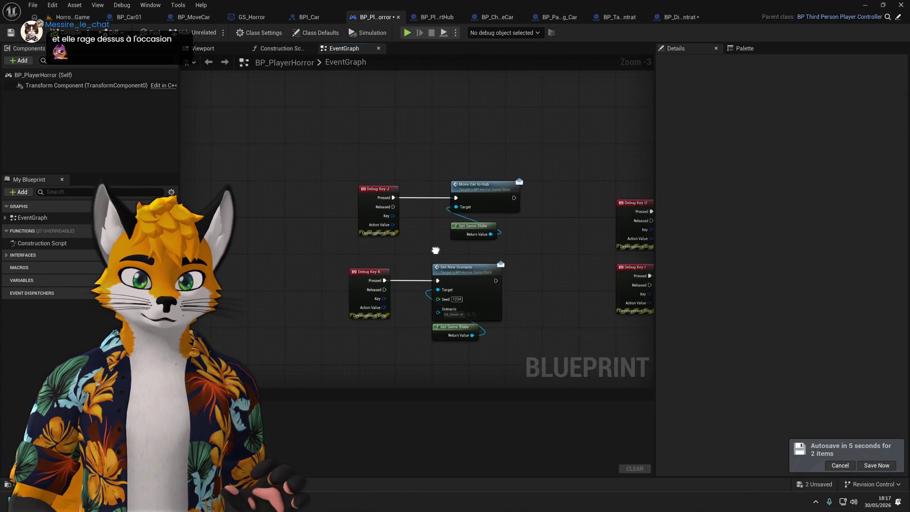
mouse_move(352, 249)
mouse_down()
mouse_move(555, 170)
mouse_move(517, 123)
mouse_up()
key(Delete)
Move the Debug Key K group up and the Set Day / Set Night debug groups down-left.
drag(497, 169, 320, 342)
drag(392, 192, 408, 221)
mouse_move(361, 254)
mouse_down()
mouse_move(432, 145)
mouse_move(384, 147)
mouse_up()
drag(451, 208, 224, 239)
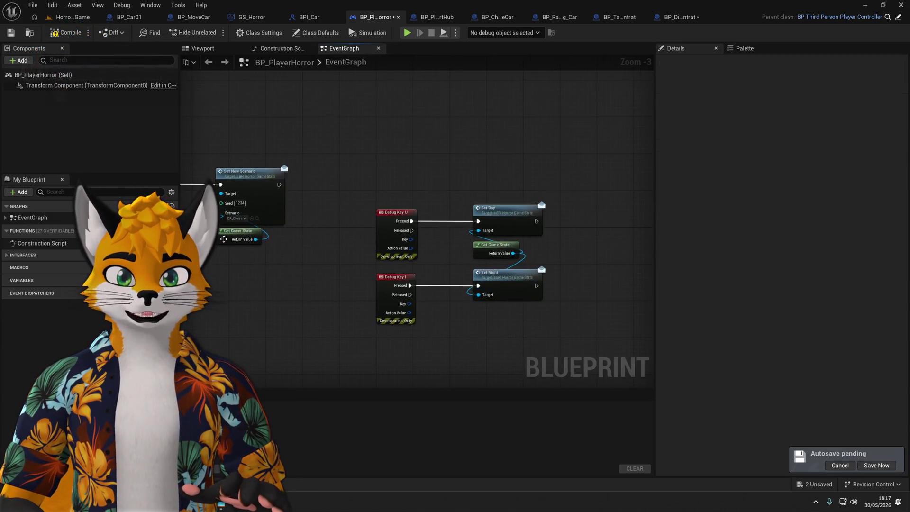
drag(334, 205, 550, 331)
drag(380, 265, 538, 226)
mouse_move(543, 176)
mouse_down()
mouse_move(289, 288)
mouse_move(316, 255)
mouse_up()
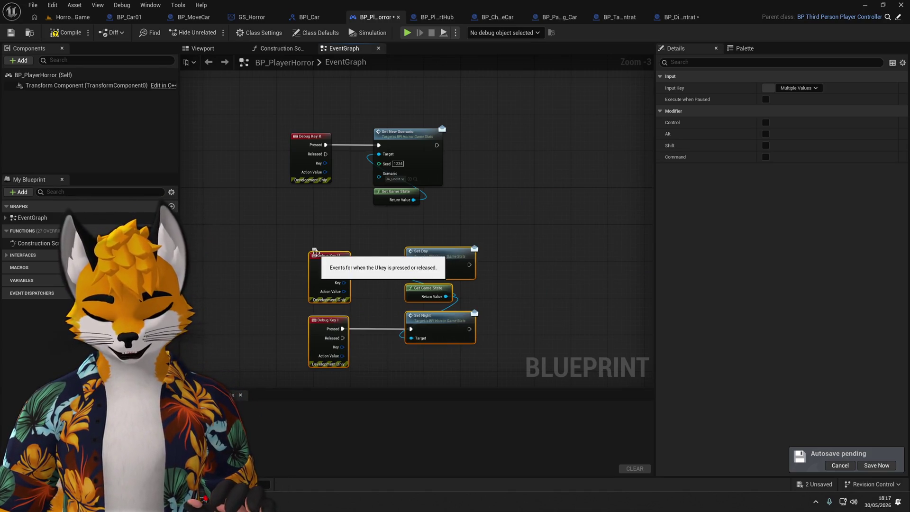
click(524, 287)
Move the Debug Key O, P and M groups up and shift the Debug Key K group right and down.
scroll(508, 242, up, 3)
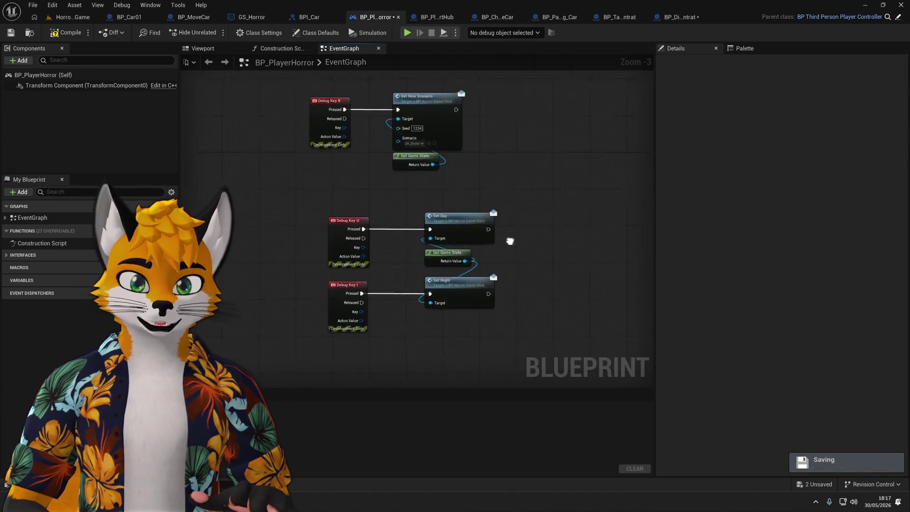
scroll(510, 230, down, 5)
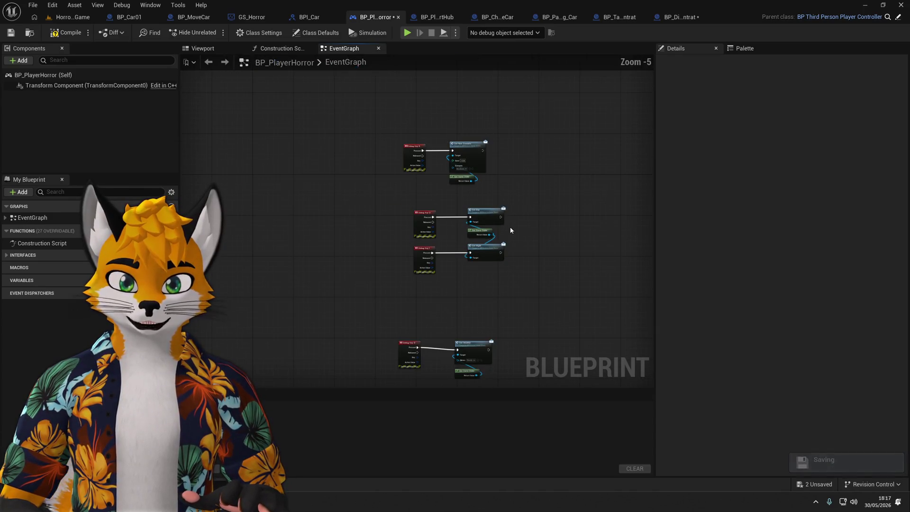
scroll(507, 251, up, 3)
mouse_move(453, 237)
mouse_down()
mouse_move(435, 126)
mouse_move(480, 189)
mouse_move(360, 339)
mouse_up()
scroll(508, 169, down, 3)
drag(382, 279, 393, 219)
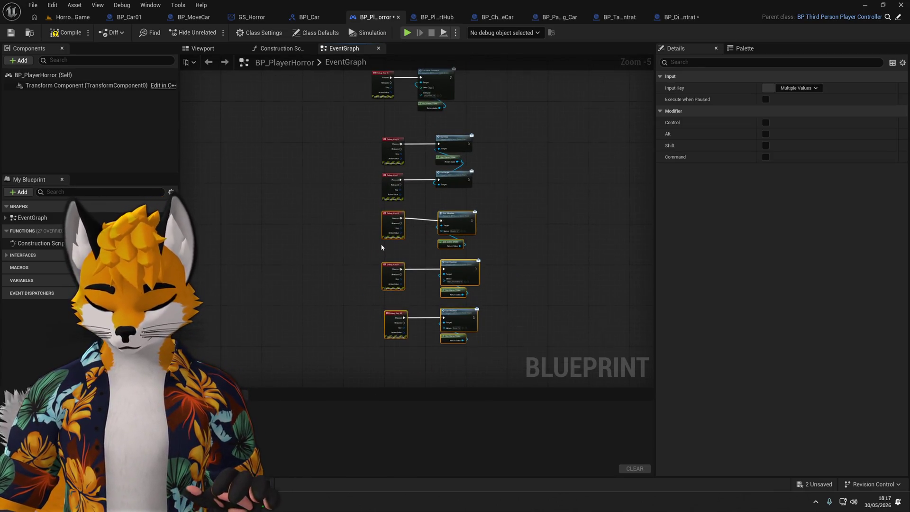
scroll(382, 246, up, 4)
drag(378, 273, 368, 159)
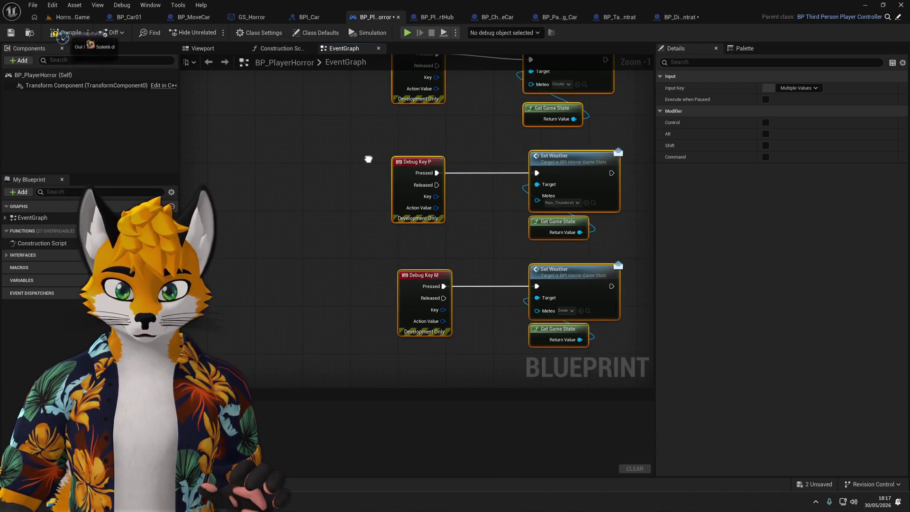
scroll(356, 223, down, 4)
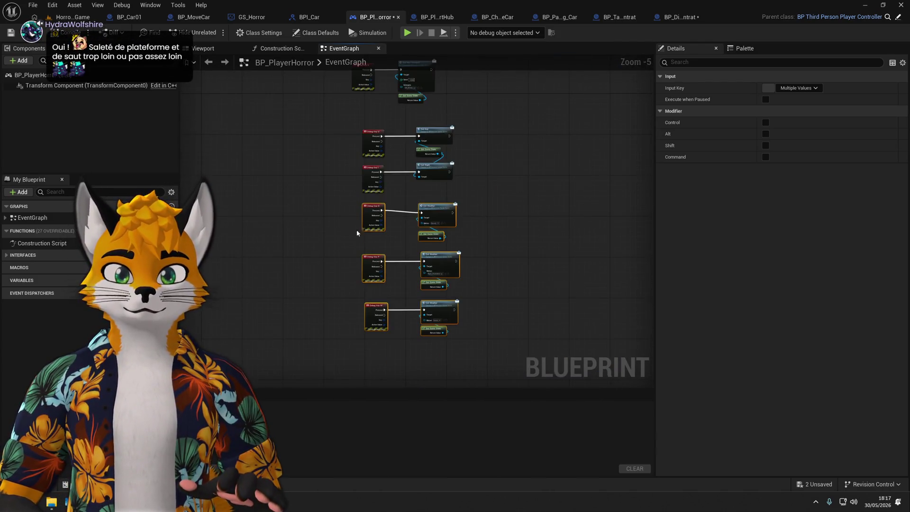
drag(357, 232, 361, 360)
scroll(370, 265, up, 3)
mouse_move(350, 195)
mouse_down()
mouse_move(385, 215)
mouse_move(375, 215)
mouse_up()
click(347, 206)
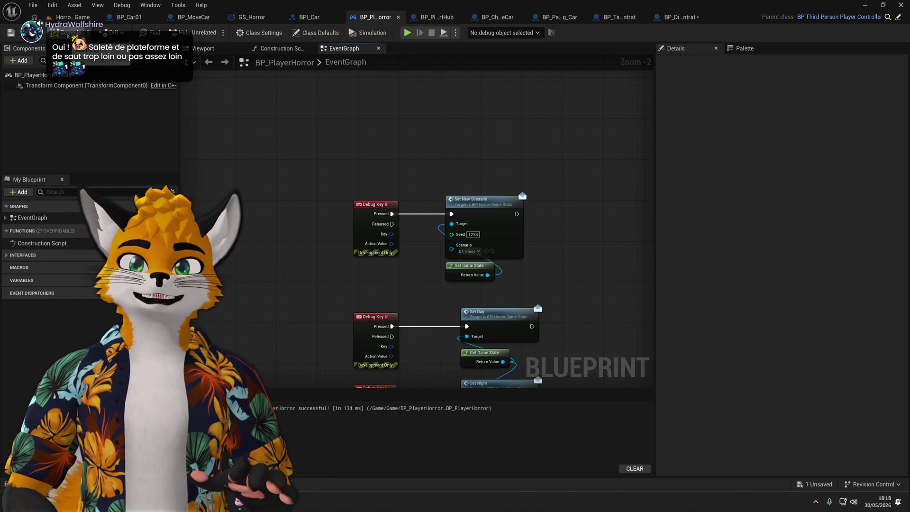
click(409, 34)
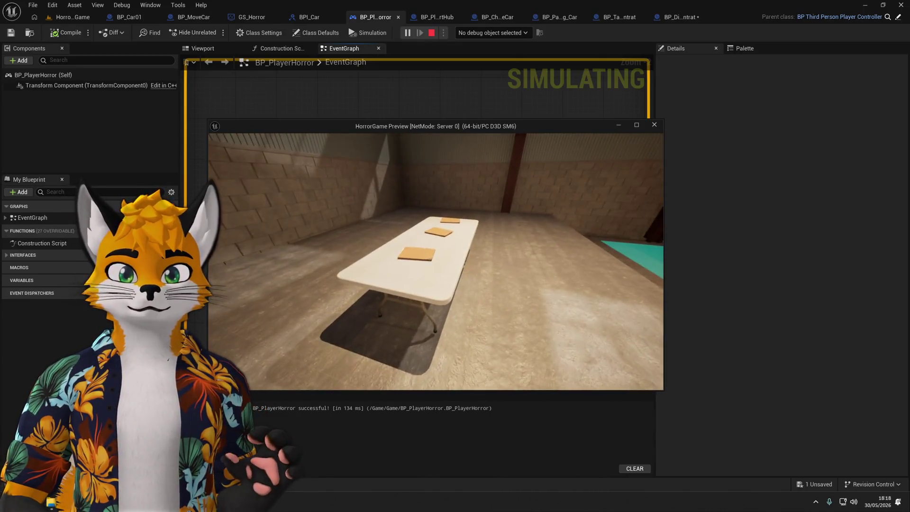
key(Escape)
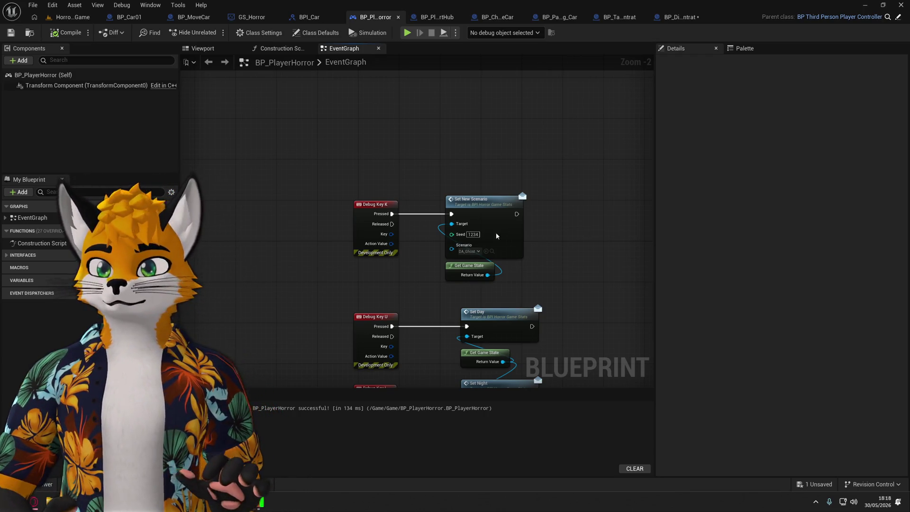
Save BP_DirContrat and look over the folder actor and the BP_TableContrat table of folders.
click(71, 17)
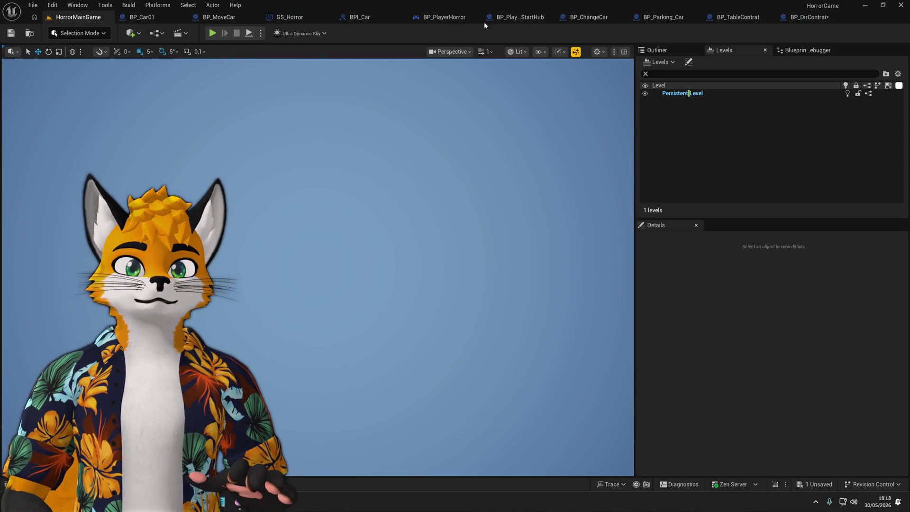
click(489, 19)
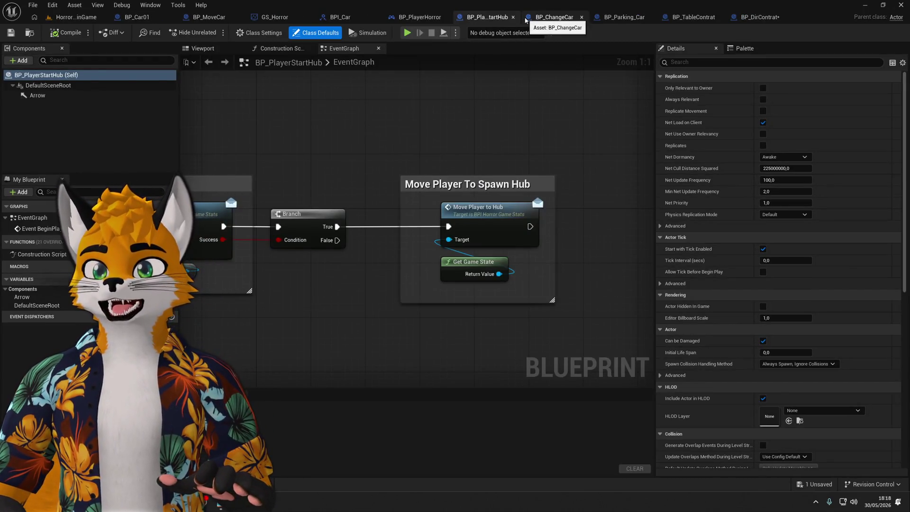
click(767, 19)
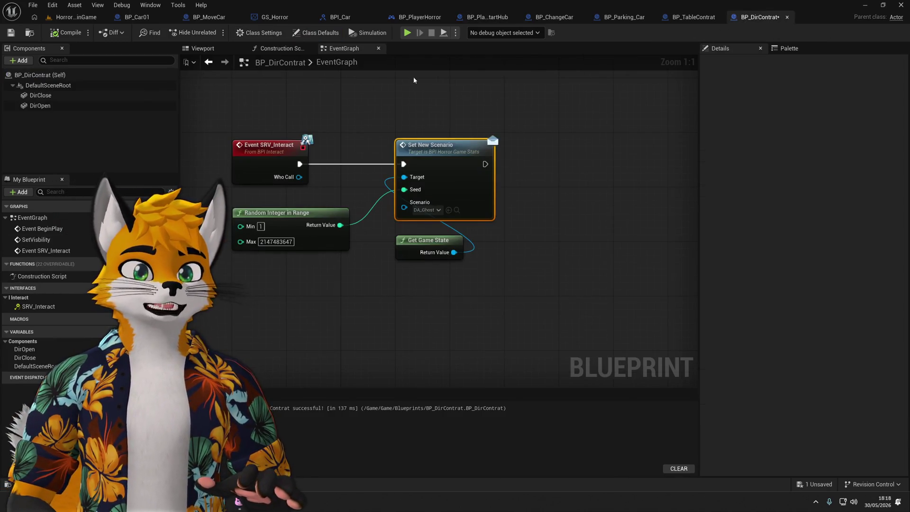
click(12, 33)
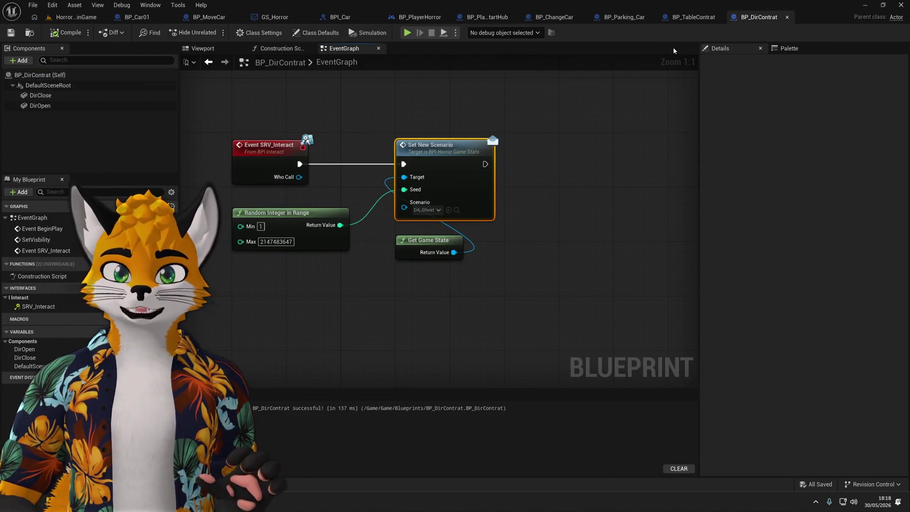
click(203, 49)
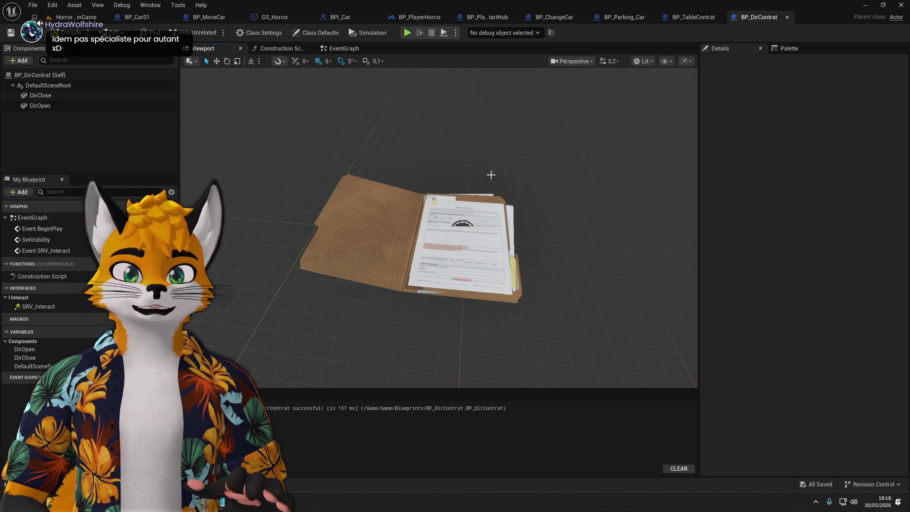
click(694, 17)
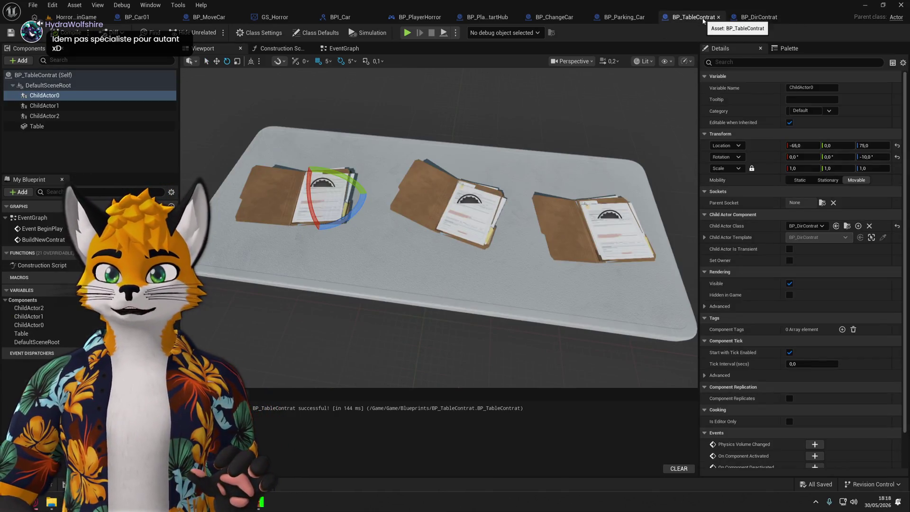
click(766, 19)
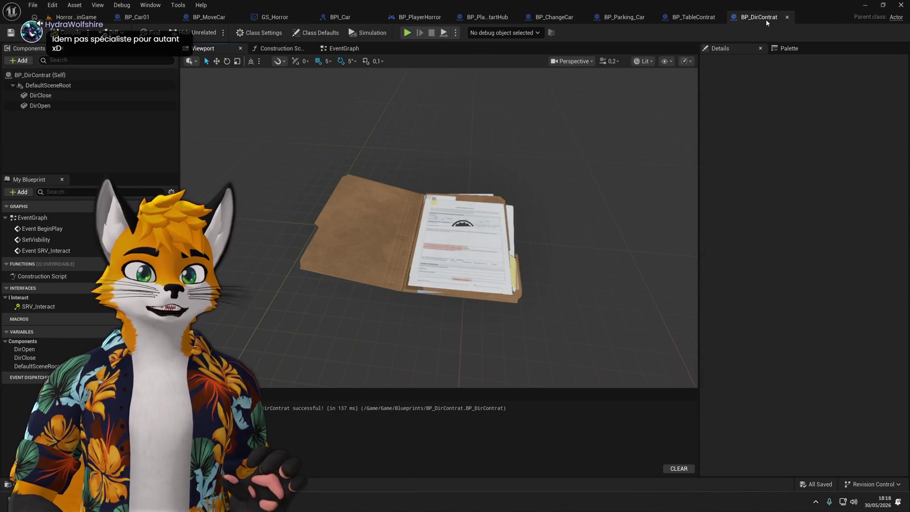
Add a Set Visibility node with Visibility enabled after Set New Scenario, then start a playtest.
click(353, 49)
mouse_move(534, 181)
mouse_down()
mouse_move(545, 304)
mouse_move(553, 273)
mouse_move(474, 197)
mouse_up()
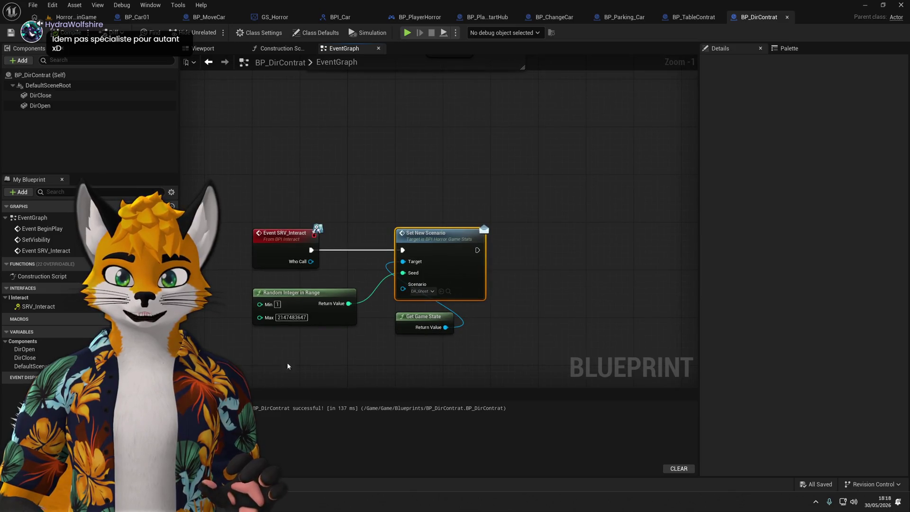
mouse_move(485, 155)
mouse_down()
mouse_move(373, 279)
mouse_move(401, 308)
mouse_move(381, 222)
mouse_up()
drag(482, 219, 482, 219)
text(set vis)
key(Return)
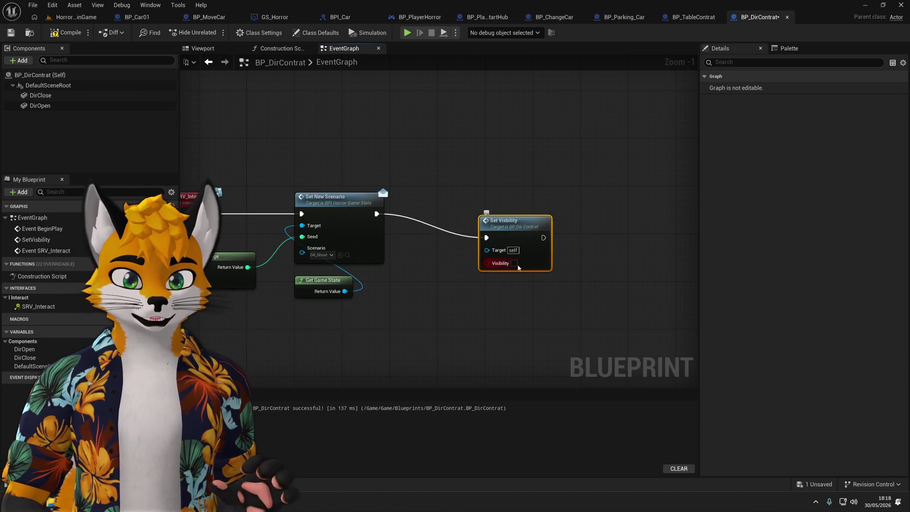
click(516, 262)
drag(513, 229, 465, 205)
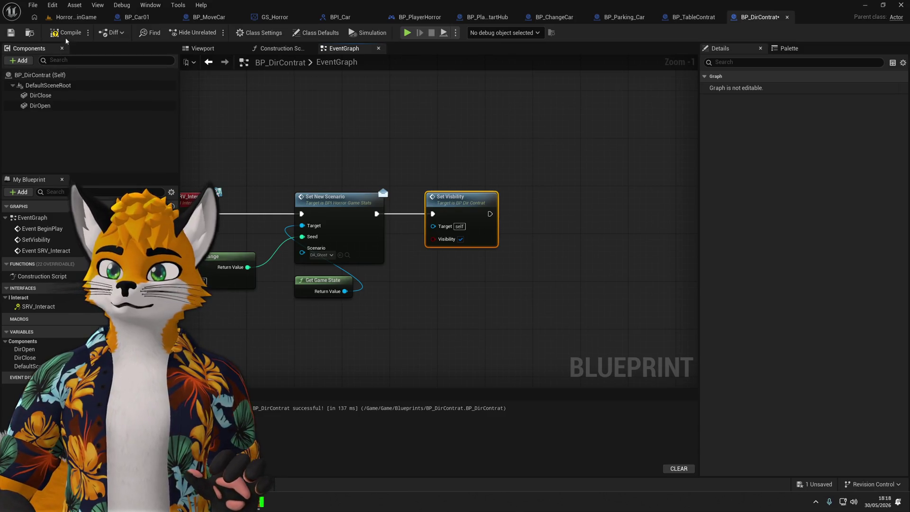
key(alt+p)
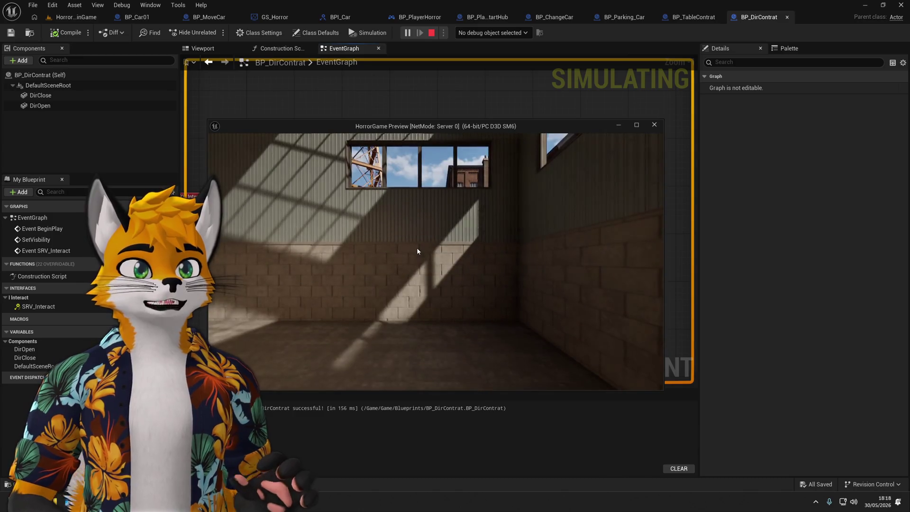
key(w)
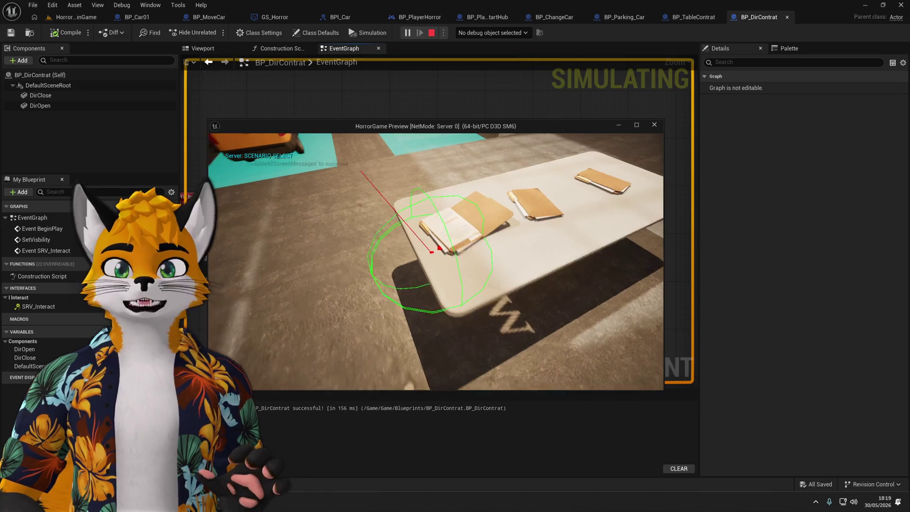
key(e)
key(s)
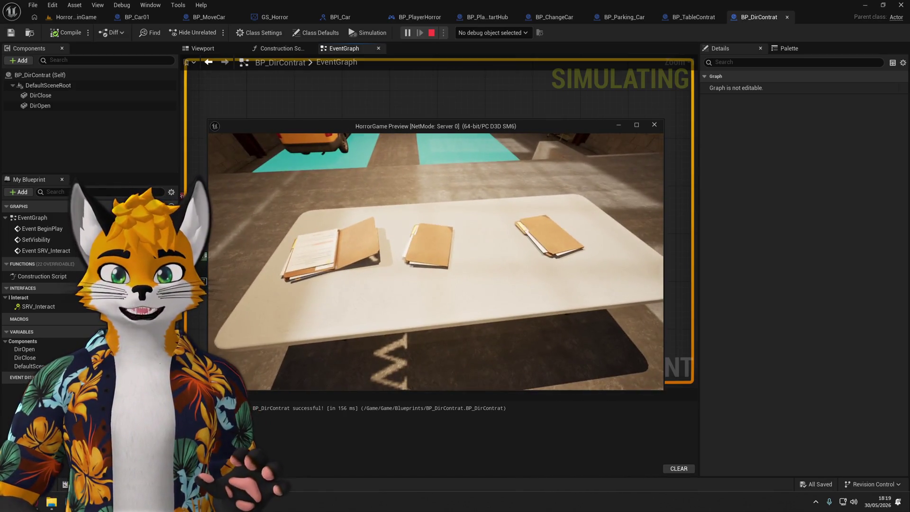
key(e)
key(s)
key(e)
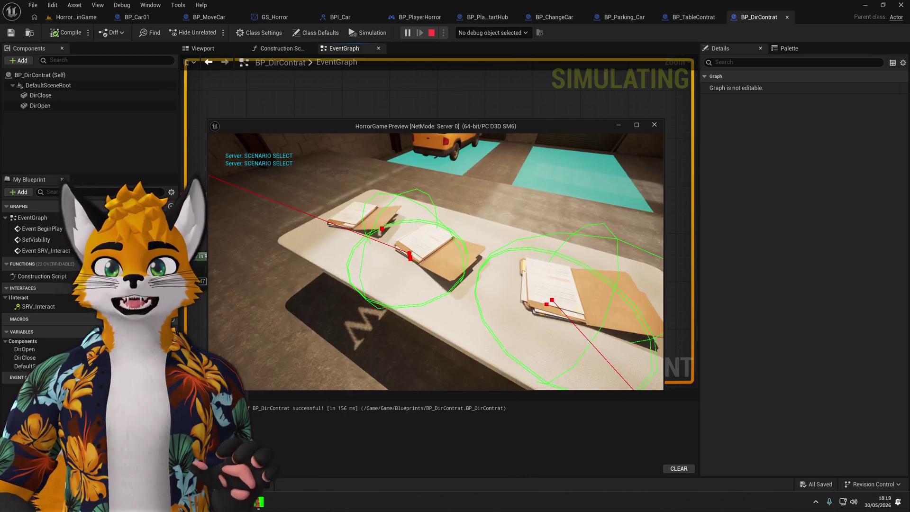
key(e)
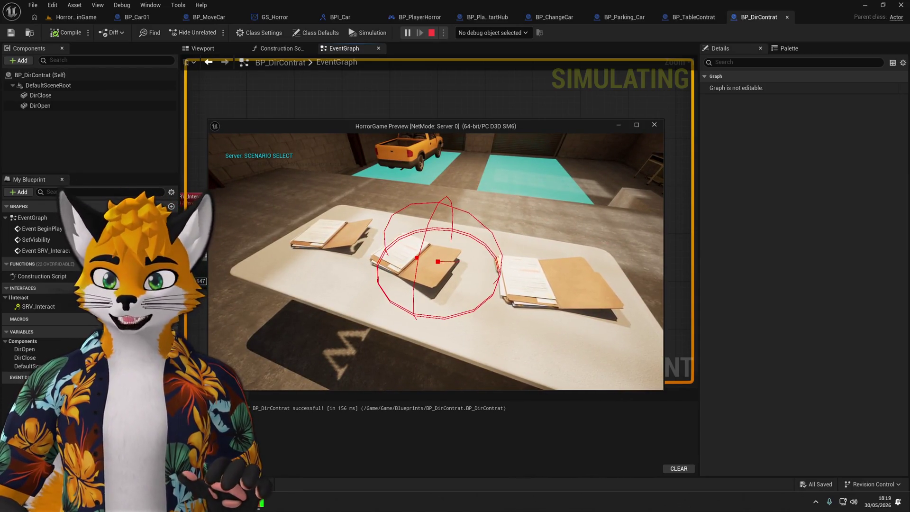
key(s)
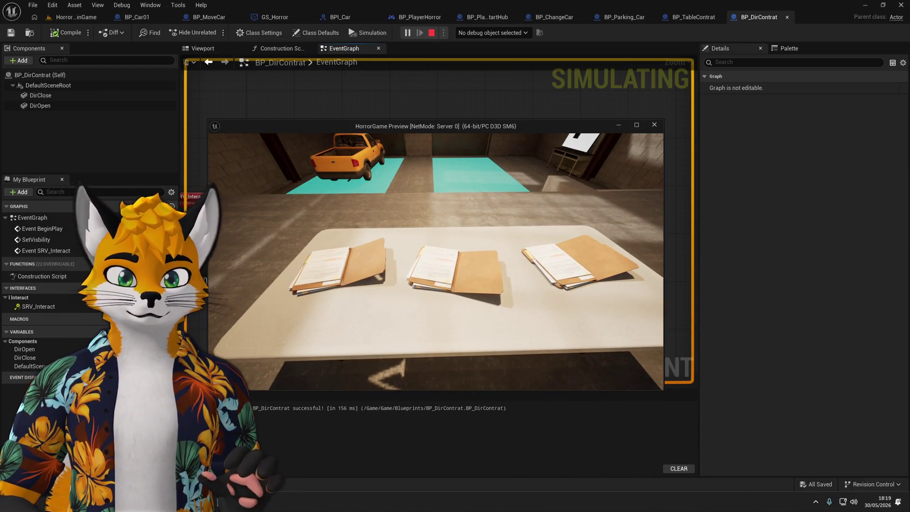
key(w)
key(e)
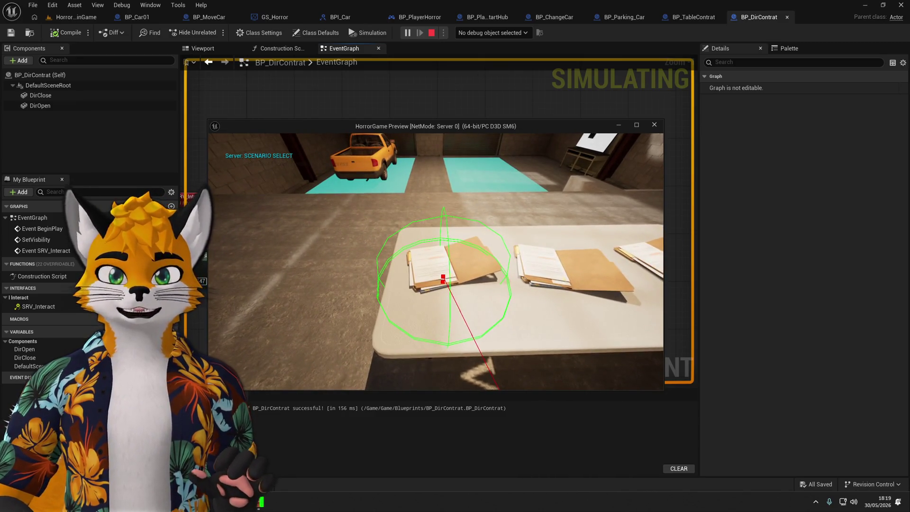
key(d)
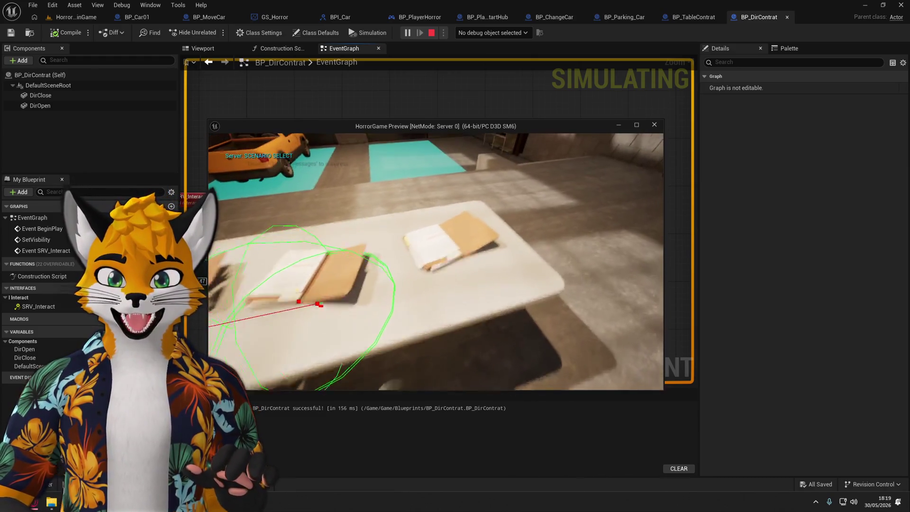
key(w)
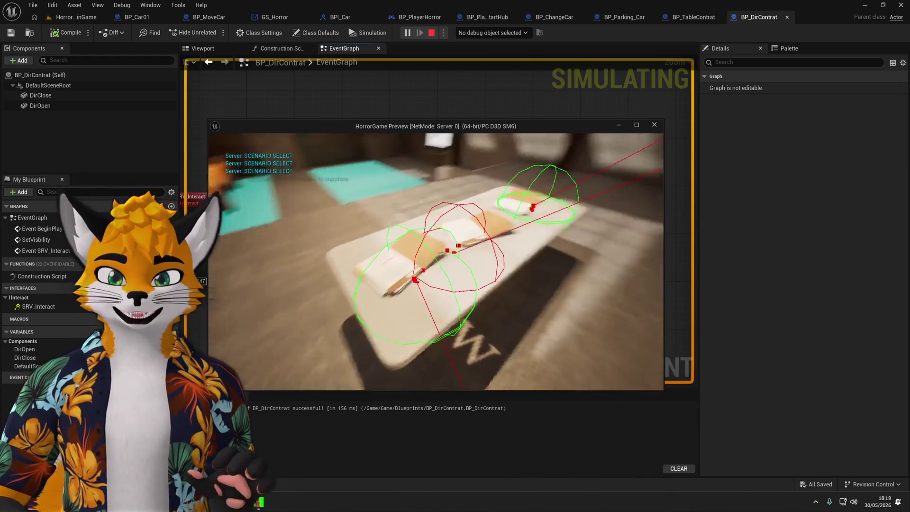
key(s)
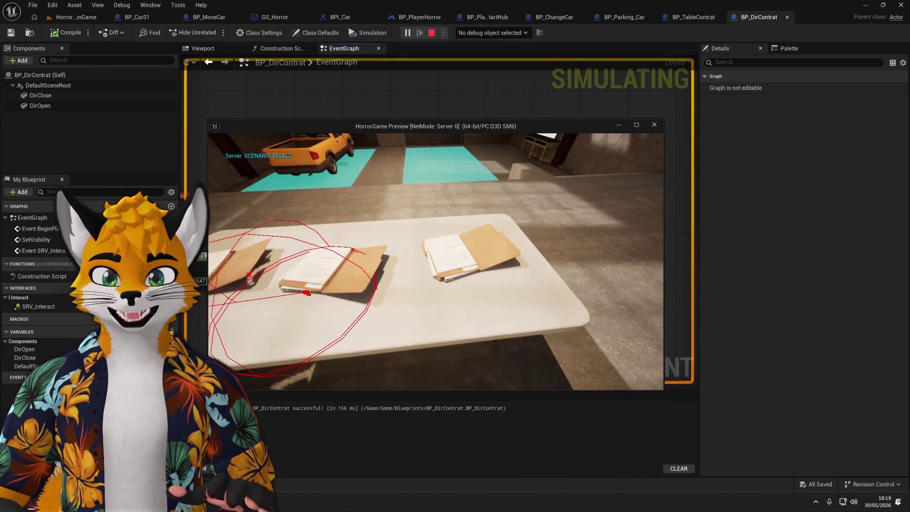
key(a)
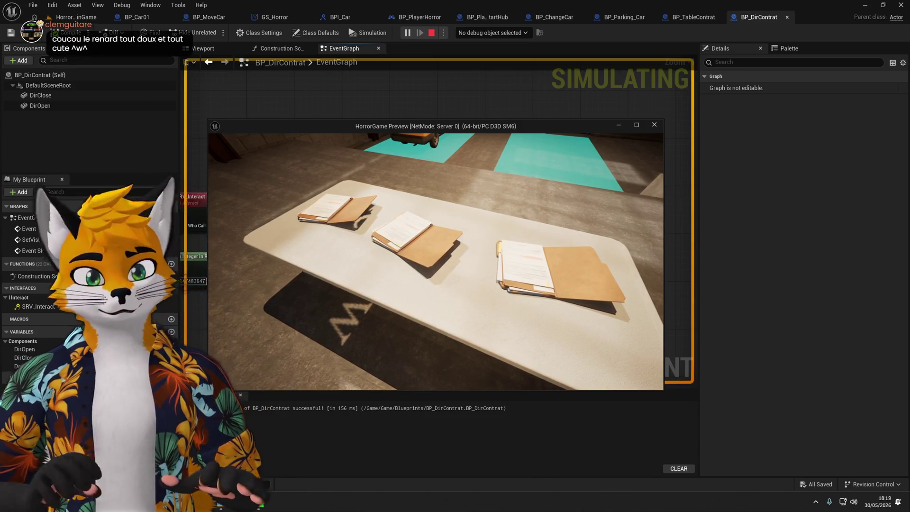
key(Escape)
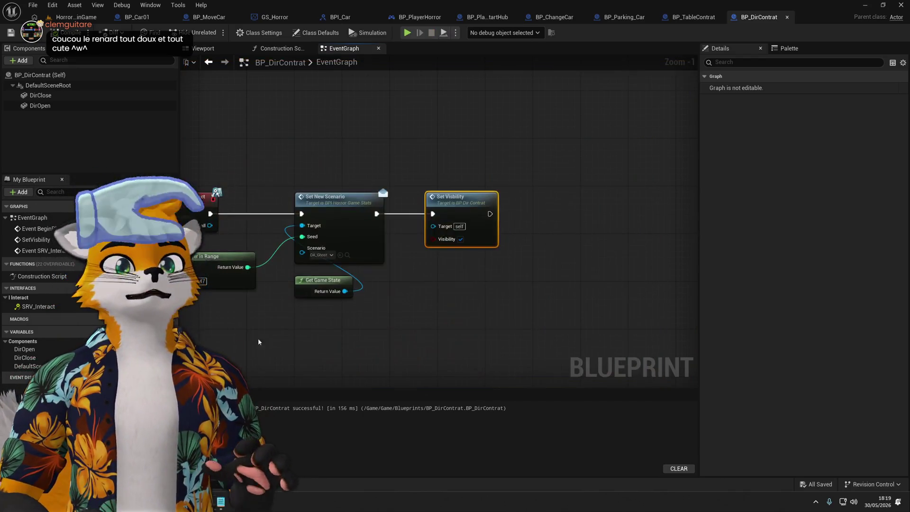
Open the GS_Horror game state blueprint from the Game folder in the Content Drawer.
key(ctrl+space)
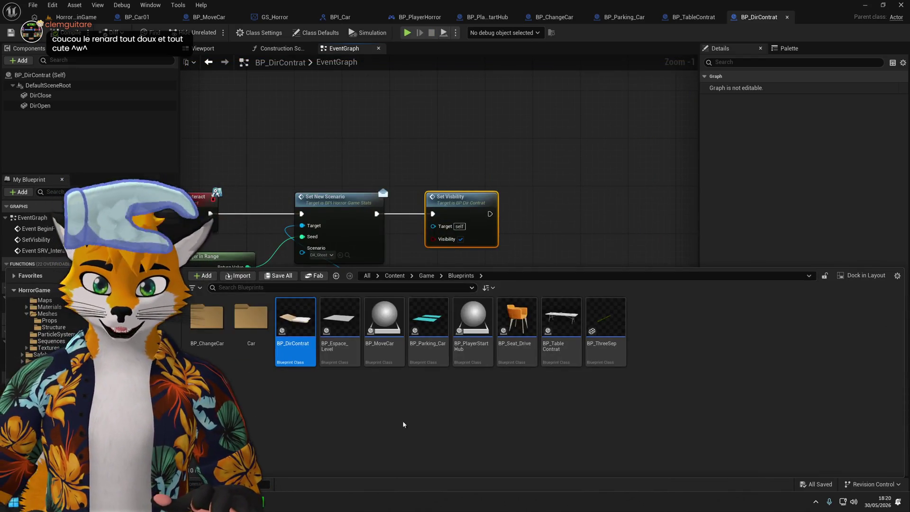
key(alt+Left)
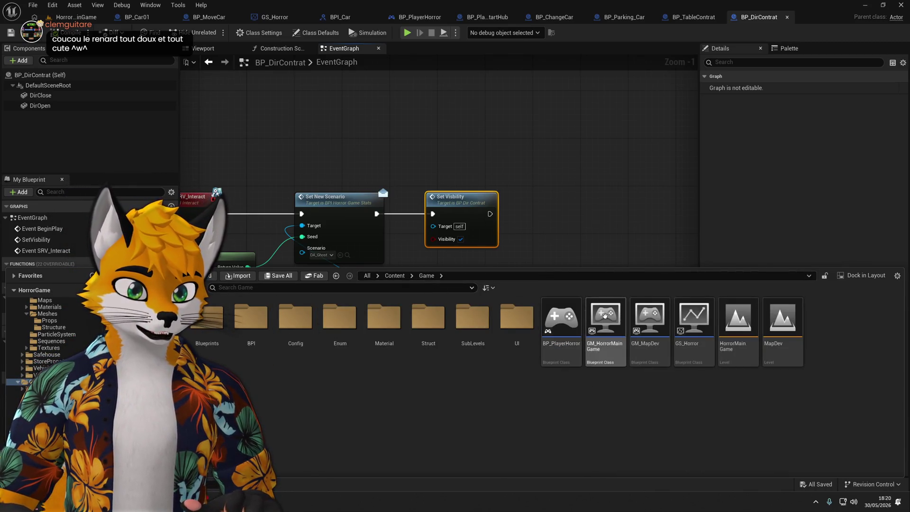
double_click(690, 319)
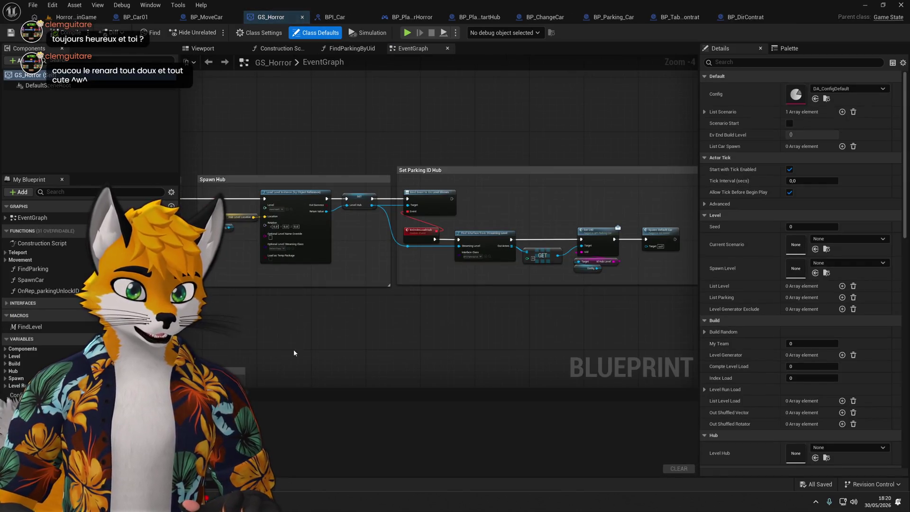
scroll(360, 318, up, 1)
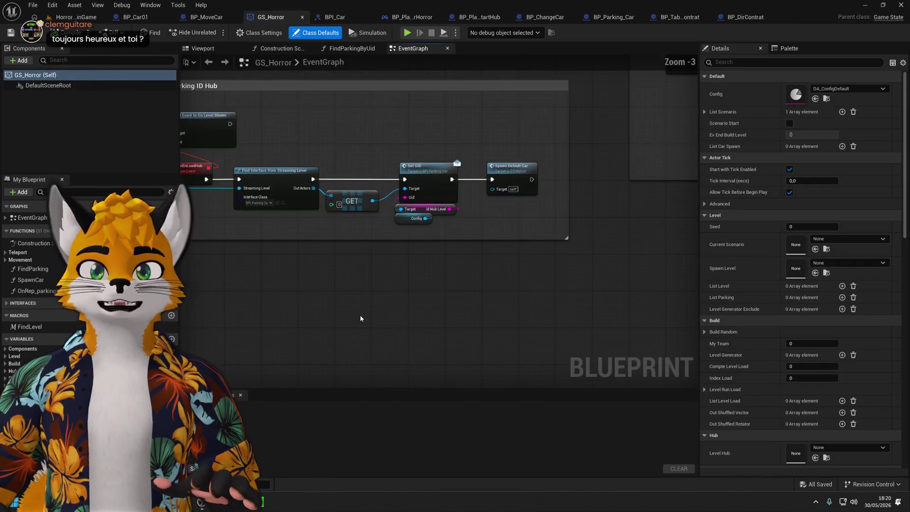
scroll(360, 319, down, 3)
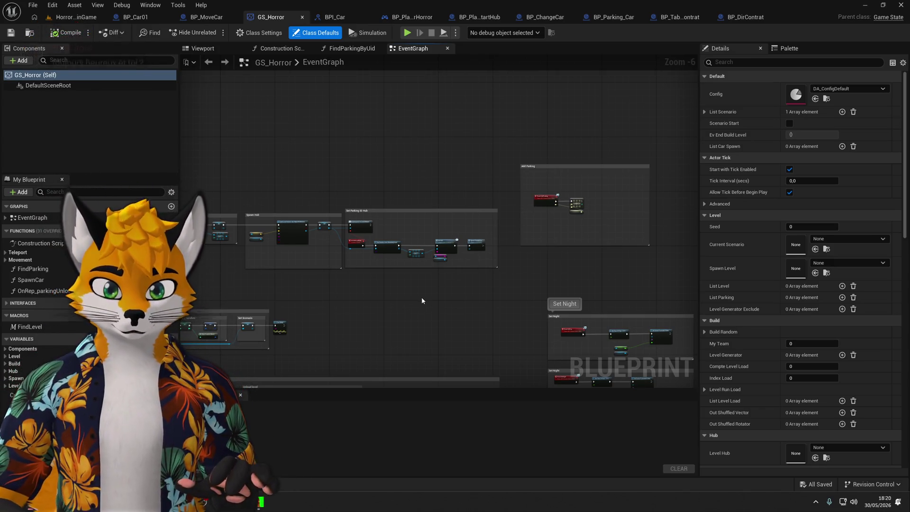
Centre the Set Scenario and Print String nodes, then add a new event dispatcher.
drag(421, 301, 401, 297)
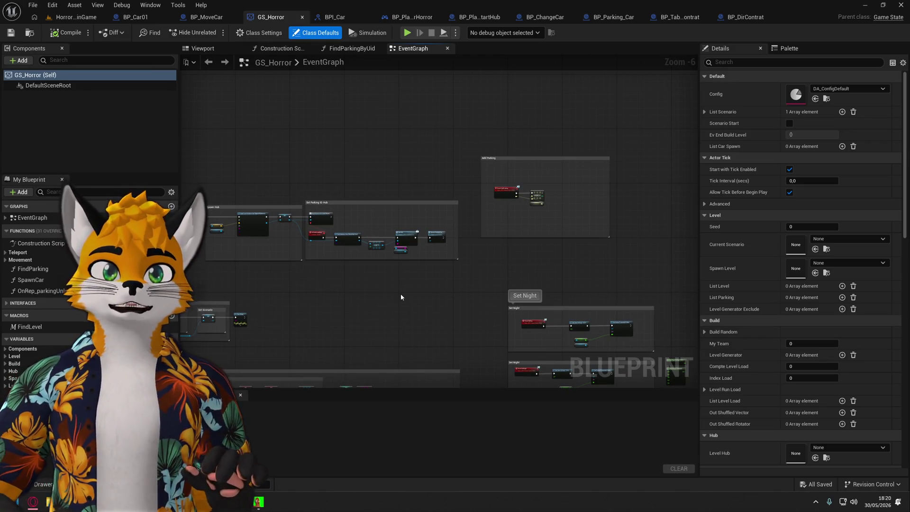
scroll(401, 297, up, 5)
scroll(536, 283, down, 2)
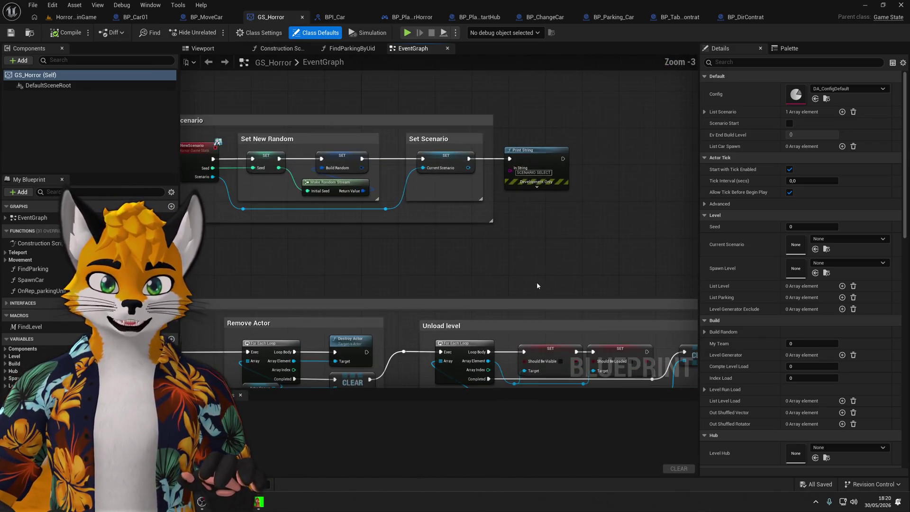
drag(537, 283, 504, 344)
scroll(504, 345, up, 3)
click(522, 221)
drag(522, 221, 639, 193)
mouse_move(351, 333)
mouse_down()
mouse_move(494, 315)
mouse_move(217, 309)
mouse_up()
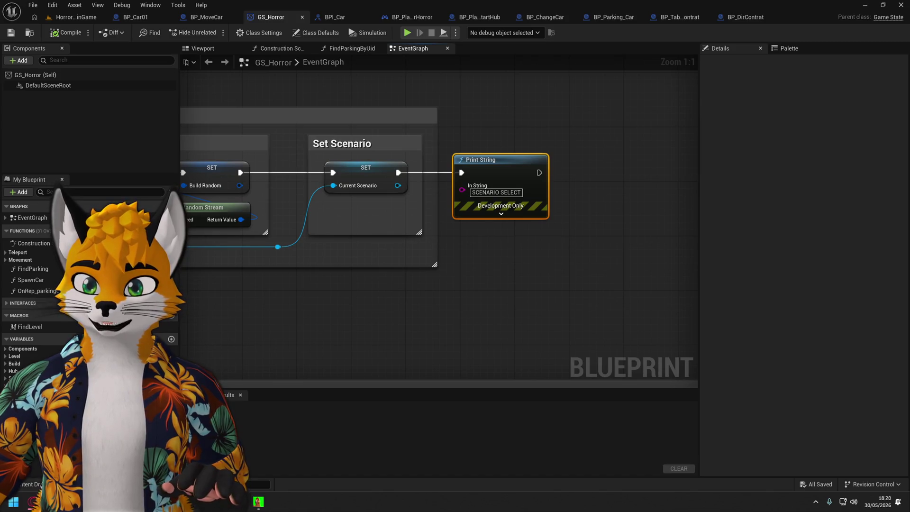
click(171, 473)
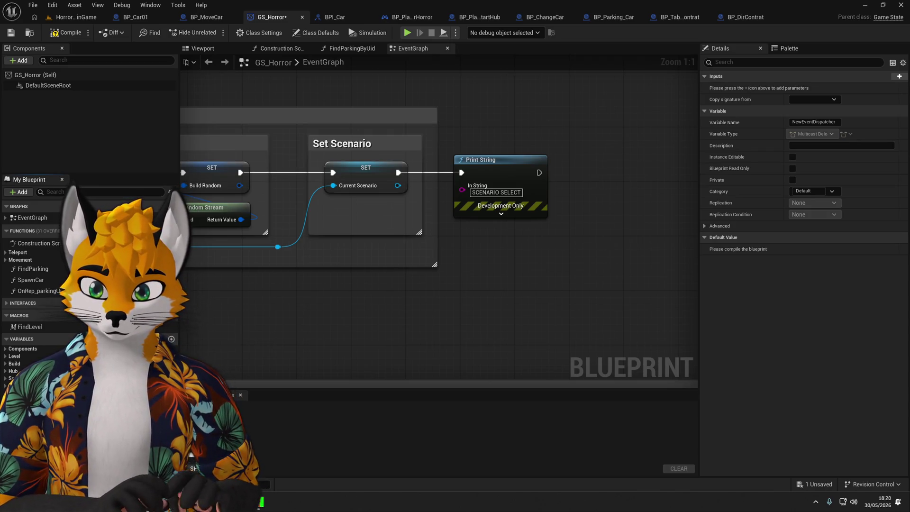
Name the new dispatcher EvNewScenario and bring the SetNewScenario chain up to Print String into view.
text(EvNewScenario)
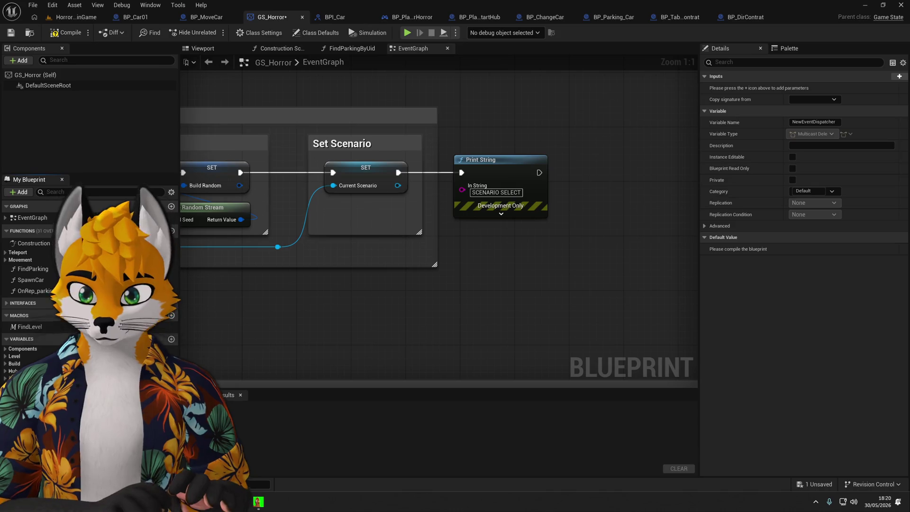
key(Return)
click(540, 242)
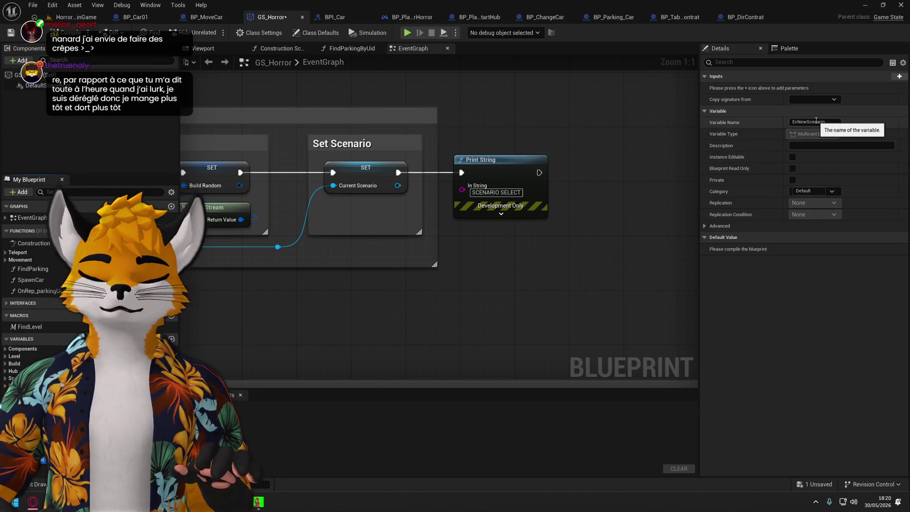
mouse_move(496, 271)
mouse_down()
mouse_move(630, 301)
mouse_move(731, 300)
mouse_up()
drag(609, 278, 605, 279)
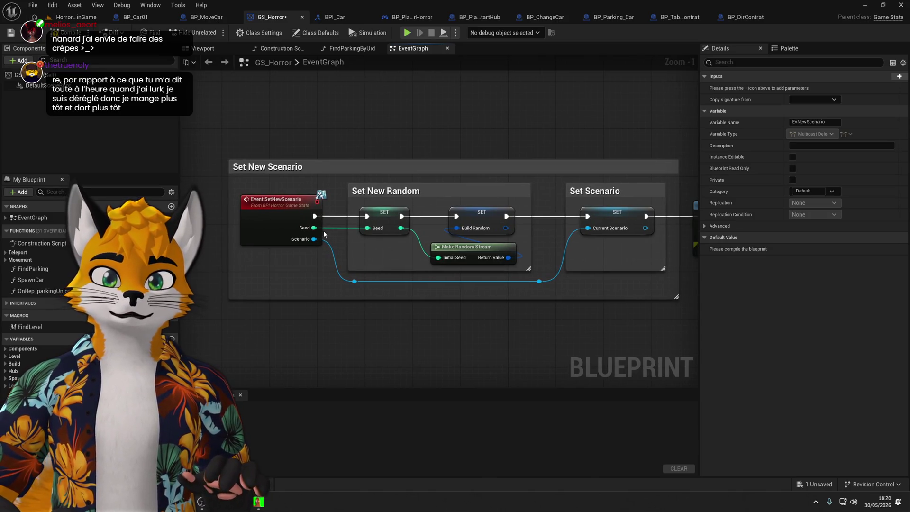
mouse_move(516, 309)
mouse_down()
mouse_move(364, 305)
mouse_move(540, 309)
mouse_up()
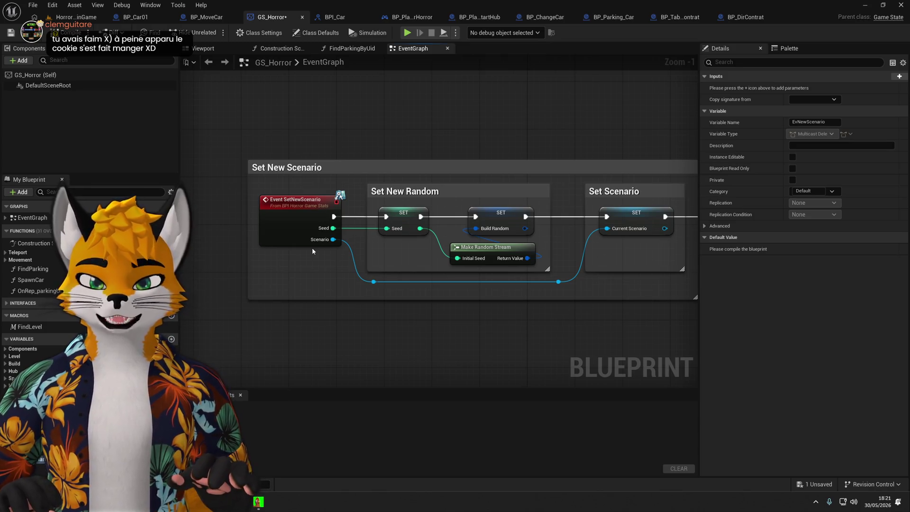
drag(312, 247, 71, 238)
drag(501, 269, 511, 269)
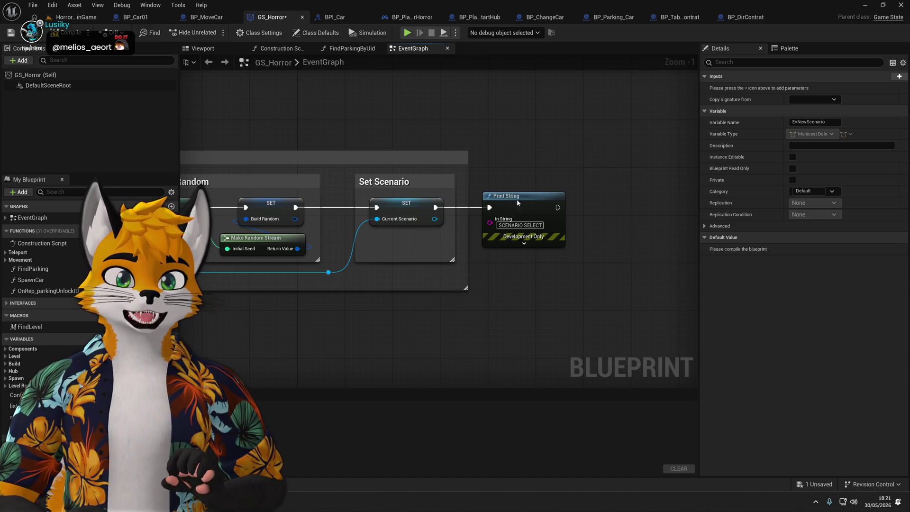
Make room after Set Scenario and place a Call Ev New Scenario node beside the chain.
drag(517, 200, 630, 195)
drag(28, 429, 506, 296)
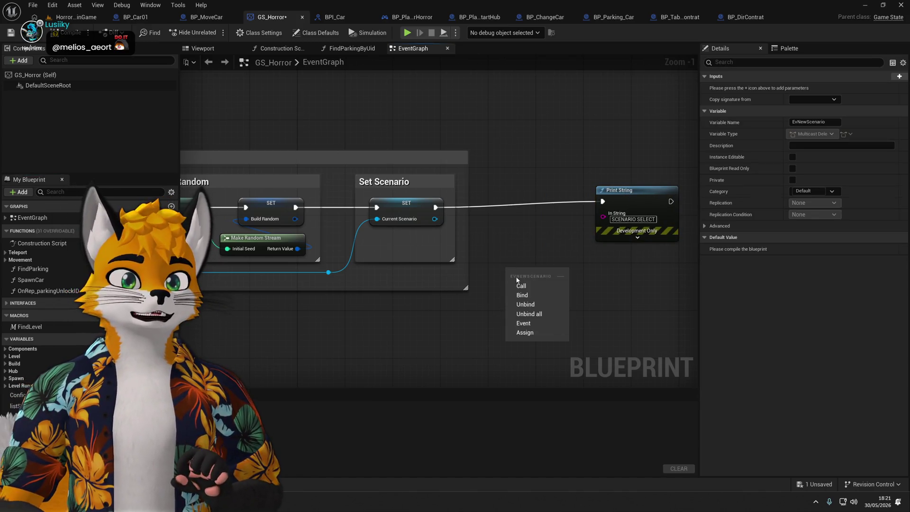
click(514, 280)
drag(532, 267, 531, 217)
mouse_move(438, 212)
mouse_down()
mouse_move(523, 212)
mouse_move(456, 212)
mouse_up()
key(ctrl+z)
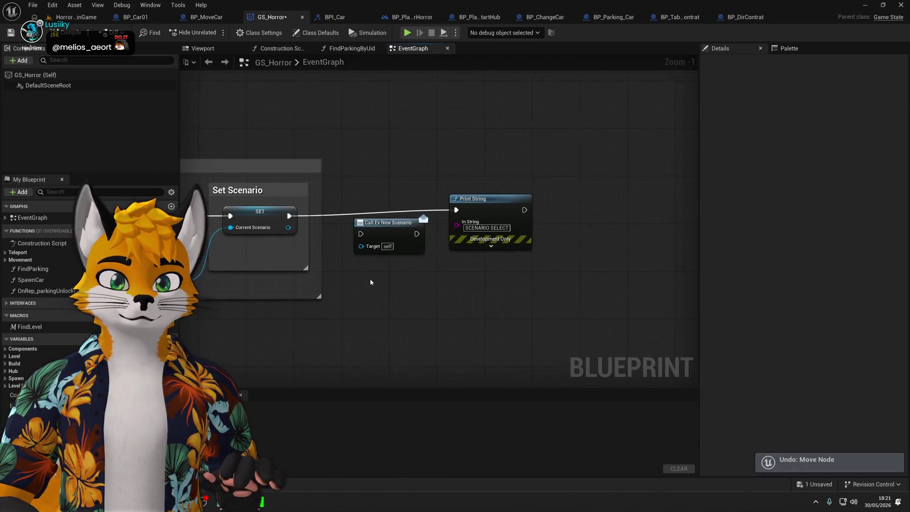
scroll(331, 265, down, 2)
drag(334, 265, 553, 257)
scroll(379, 254, up, 2)
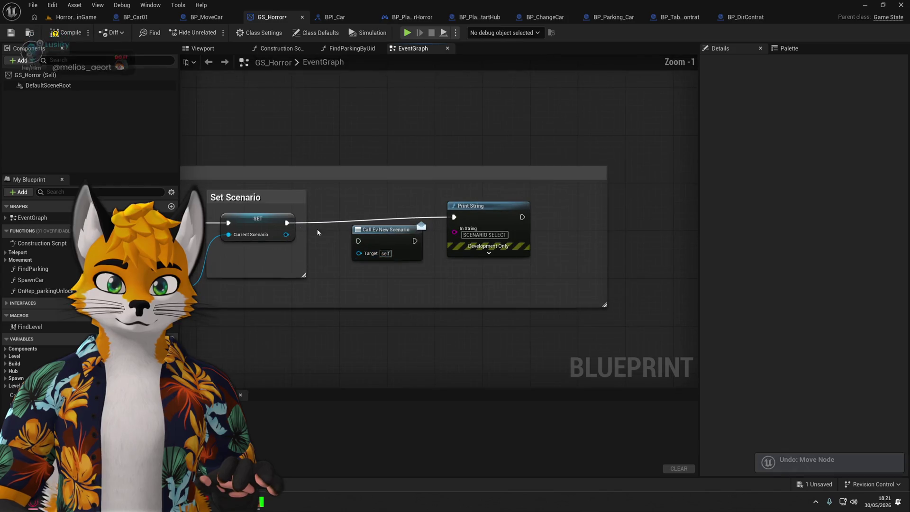
Wire the SET node into the Ev New Scenario call ahead of Print String and compile GS_Horror.
mouse_move(286, 223)
mouse_down()
mouse_move(359, 241)
mouse_move(357, 219)
mouse_up()
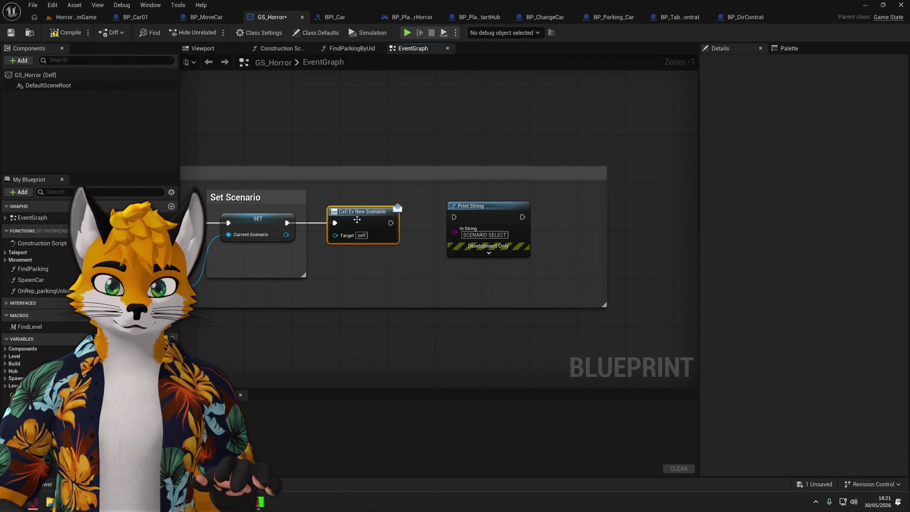
drag(475, 215, 452, 221)
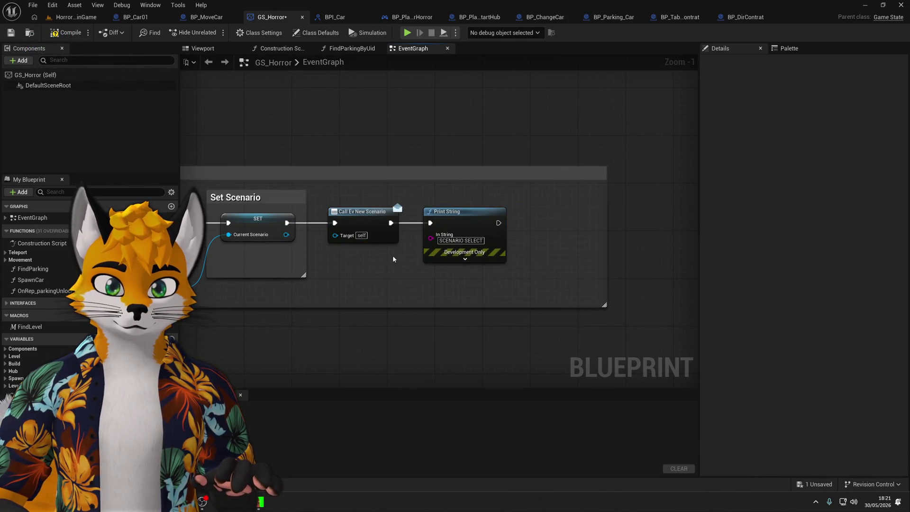
drag(393, 260, 445, 247)
click(70, 33)
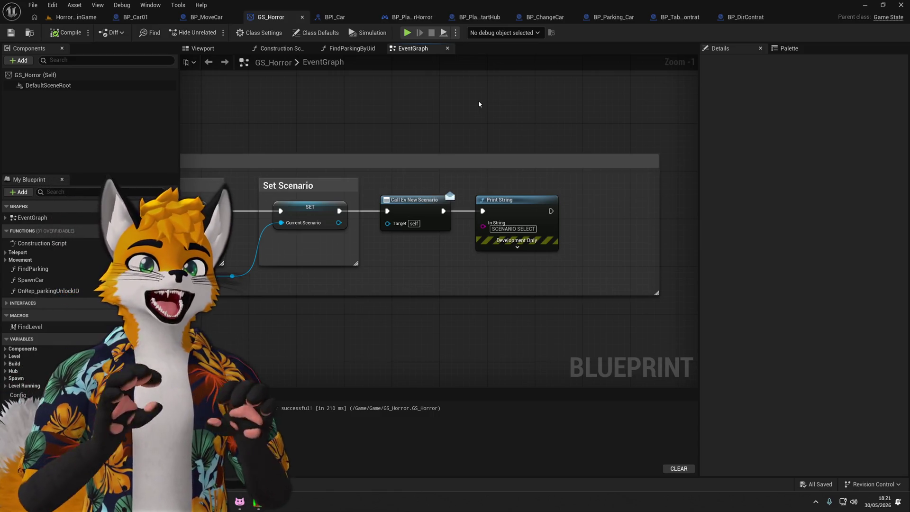
click(746, 17)
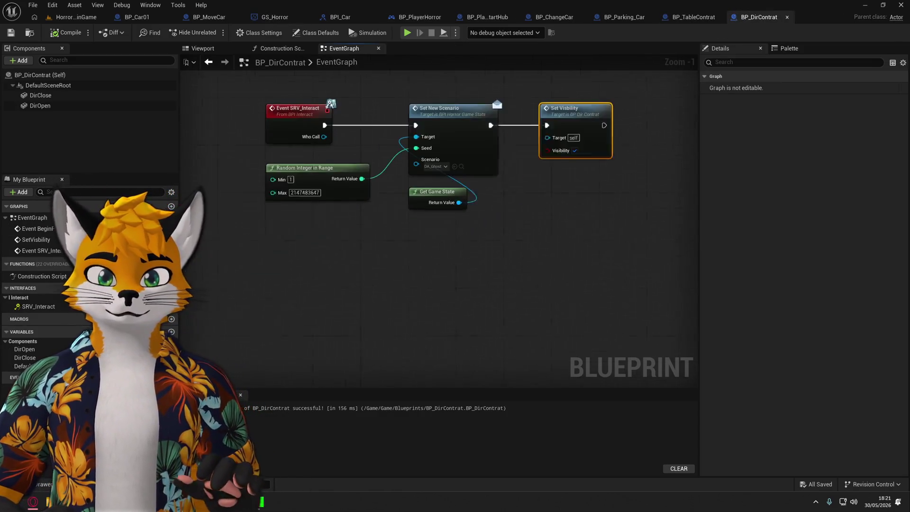
After BeginPlay's Set Visibility, add Get Game State feeding a Cast To GS_Horror node.
double_click(40, 228)
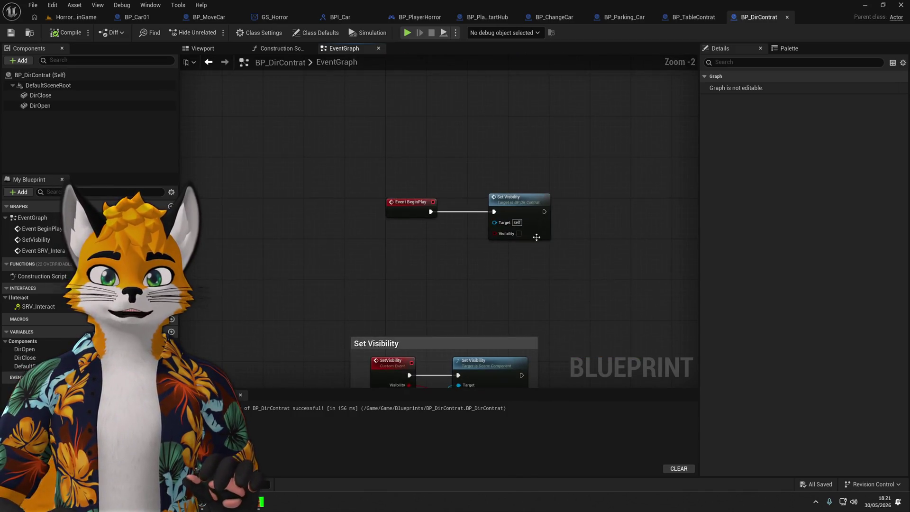
drag(537, 237, 390, 235)
right_click(410, 282)
text(get game state)
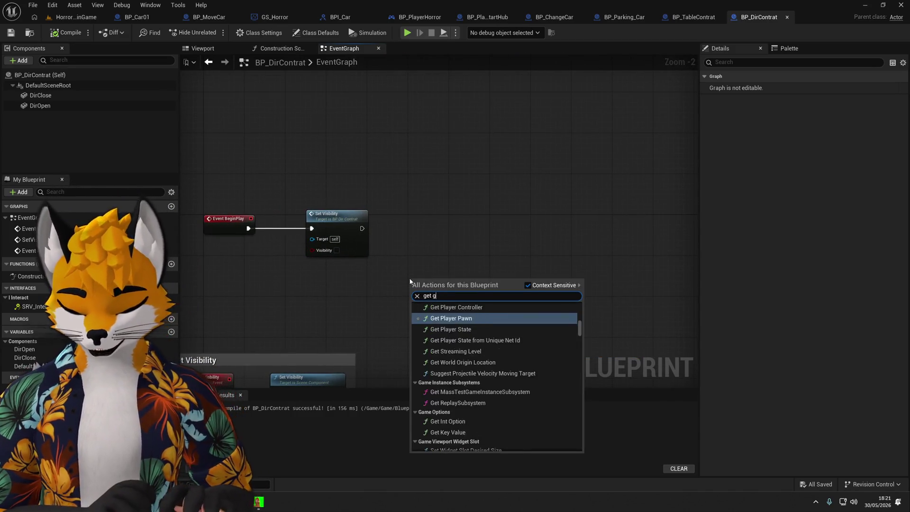
key(Return)
scroll(410, 280, up, 2)
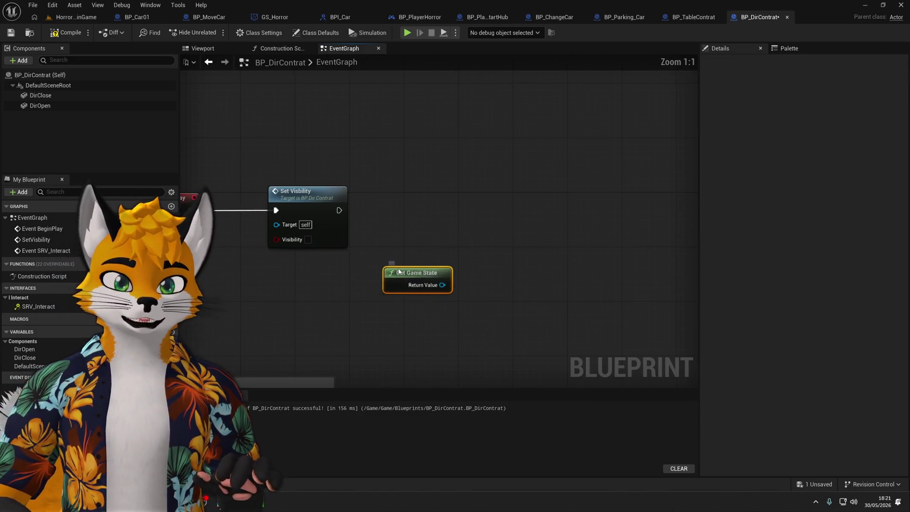
drag(422, 278, 487, 224)
text(cast)
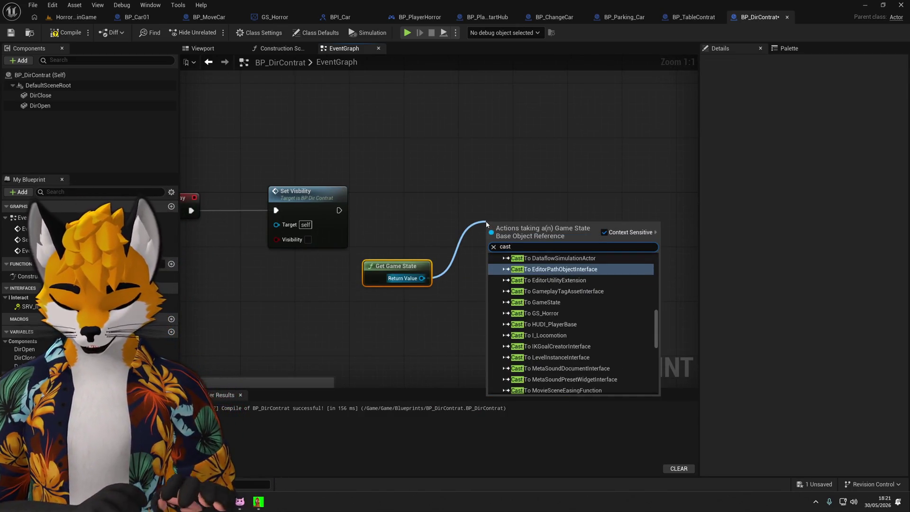
text( to BP_)
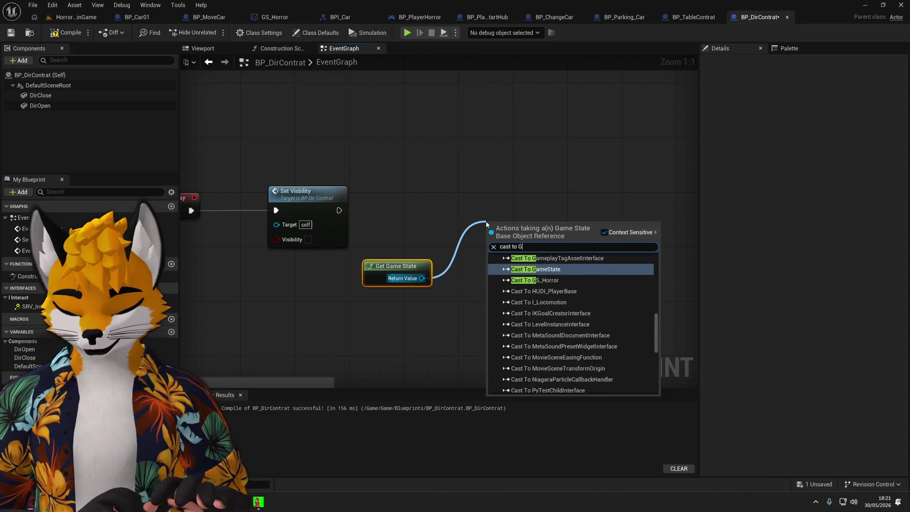
key(BackSpace)
key(BackSpace)
key(BackSpace)
text(GS)
key(Return)
Promote the As GS Horror output to a new variable, then compile and save BP_DirContrat.
mouse_move(528, 223)
mouse_down()
mouse_move(445, 194)
mouse_move(449, 204)
mouse_up()
drag(402, 276, 457, 269)
drag(446, 222, 411, 223)
click(556, 221)
right_click(461, 238)
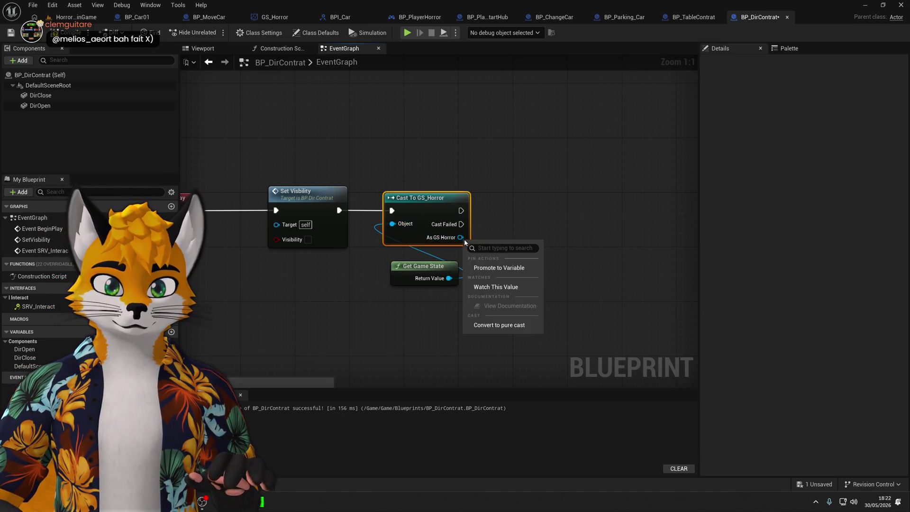
click(499, 268)
drag(595, 200, 539, 206)
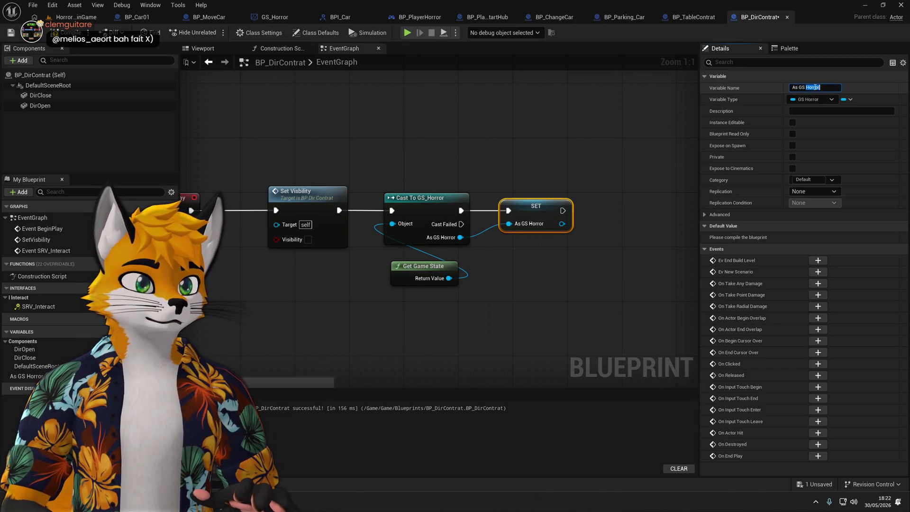
key(F7)
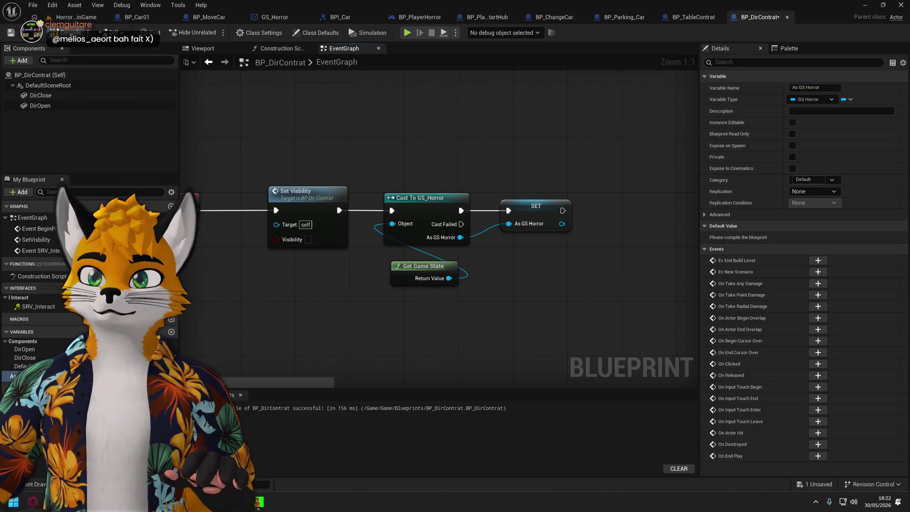
key(ctrl+s)
scroll(427, 301, down, 3)
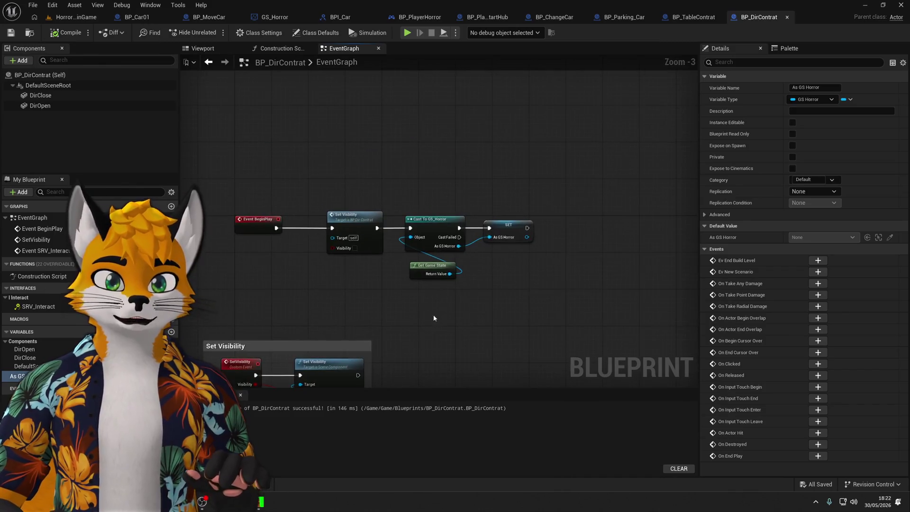
Add the comment 'Pas ne sossier ouvert' to the Set Visibility node.
click(327, 218)
drag(327, 219, 322, 217)
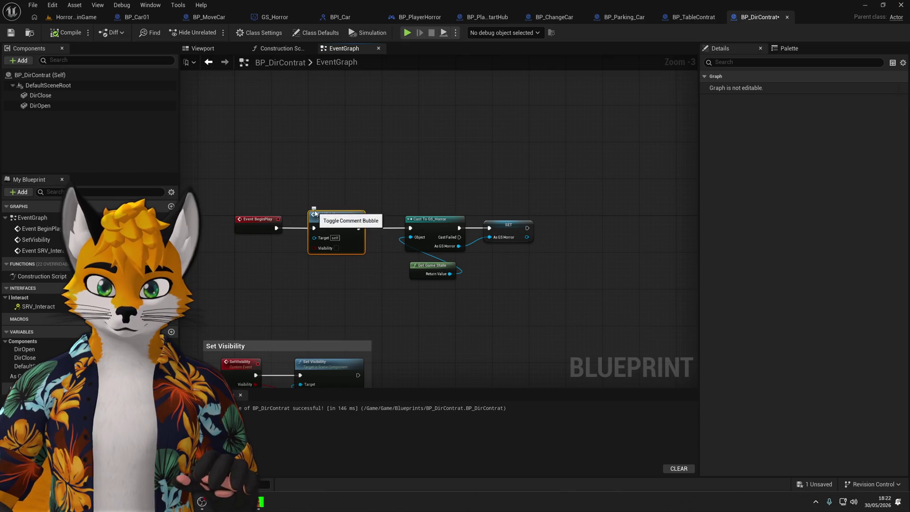
click(321, 205)
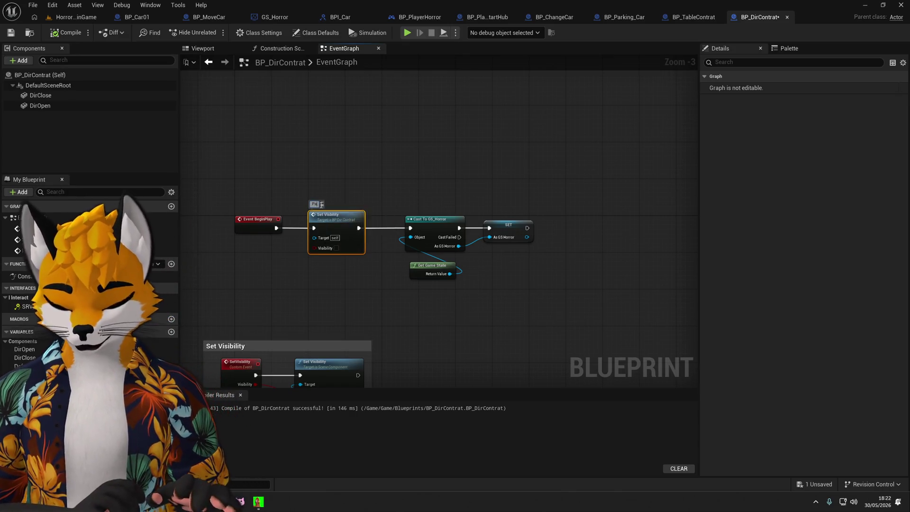
text(Pas ne sossier ouvert)
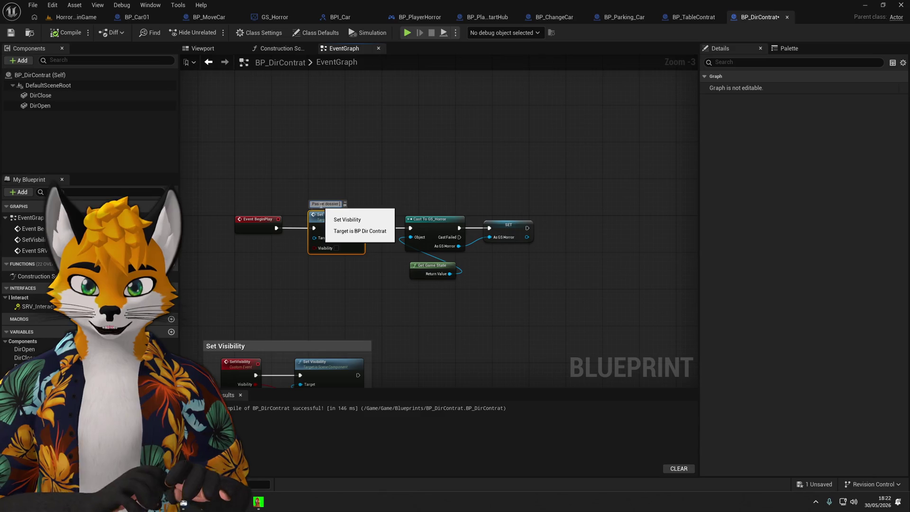
Start a bind search off the As GS Horror reference, cancel it, and glance at GS_Horror's dispatcher.
scroll(406, 284, up, 2)
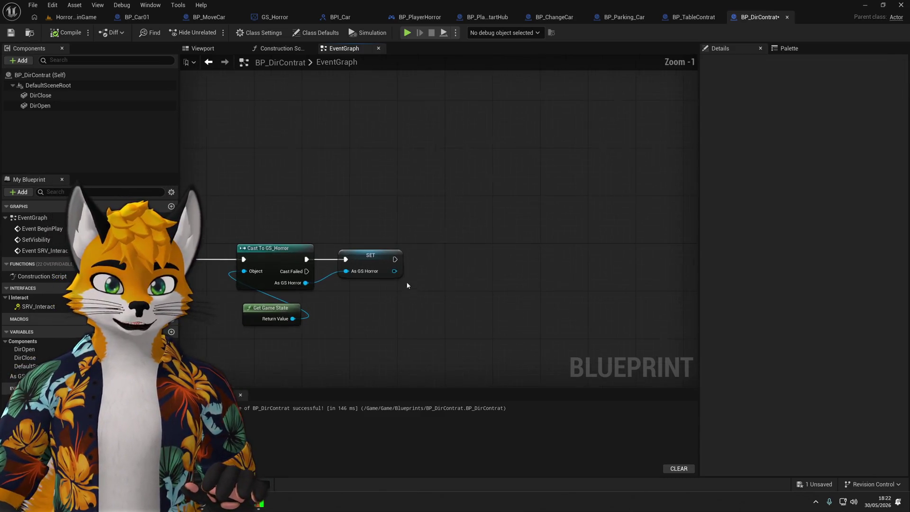
mouse_move(393, 271)
mouse_down()
mouse_move(533, 282)
mouse_move(527, 274)
mouse_up()
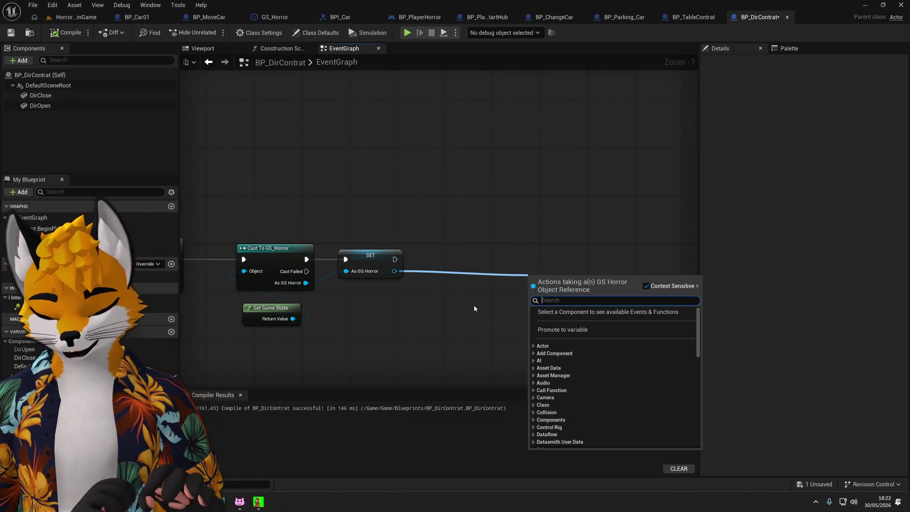
text(bind)
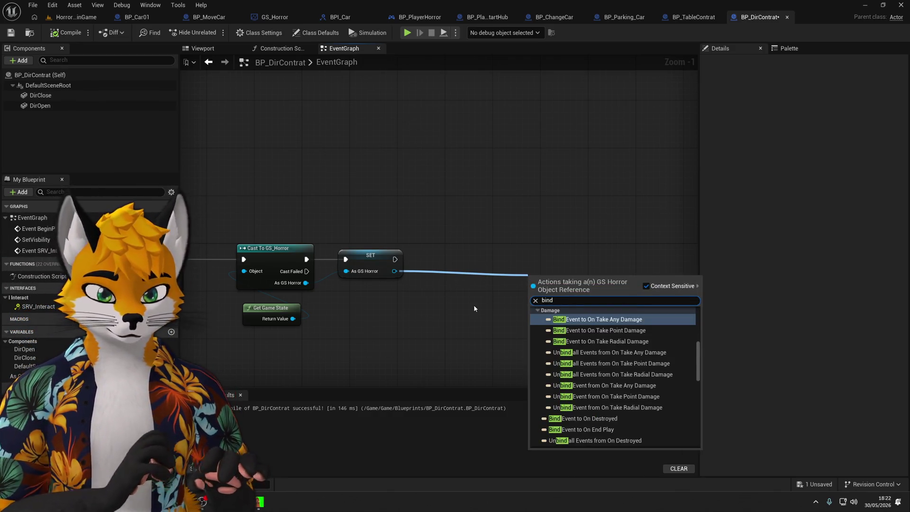
key(Escape)
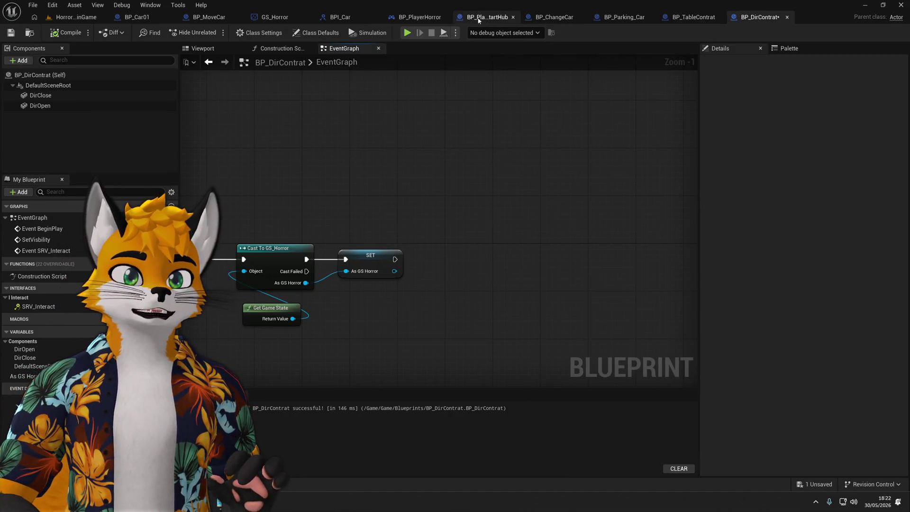
click(262, 18)
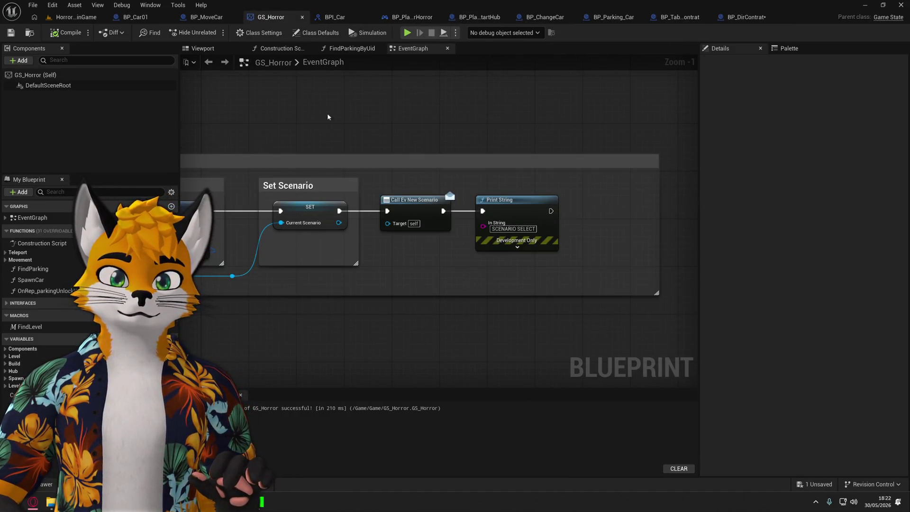
click(746, 17)
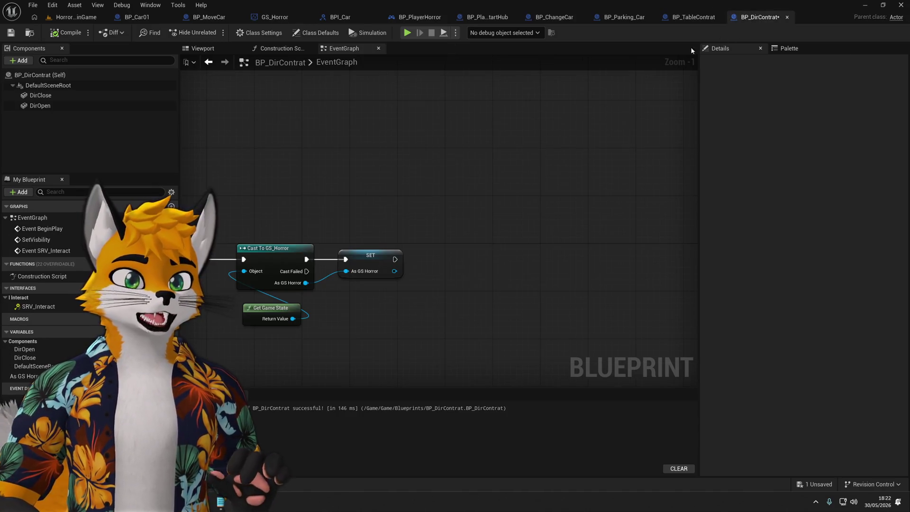
Add a Bind Event to Ev New Scenario node off the As GS Horror variable.
drag(397, 271, 467, 264)
text(bind Ev)
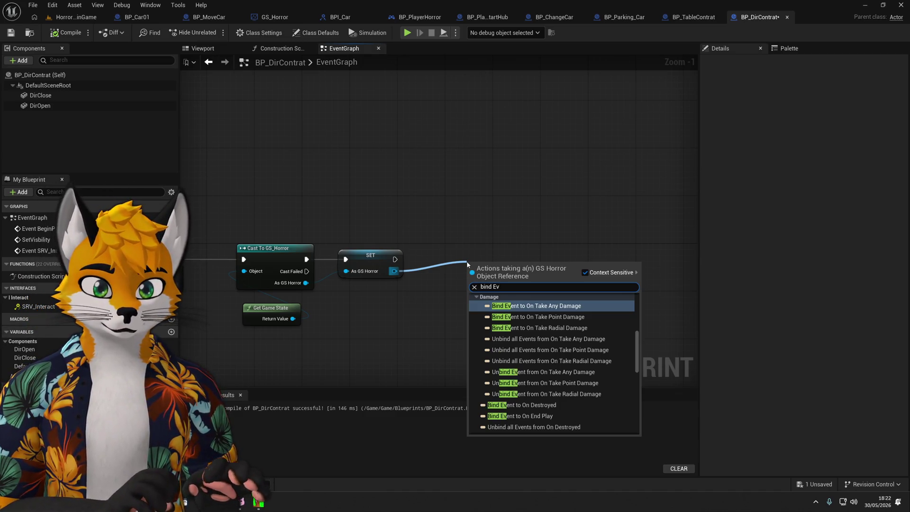
text(Sel)
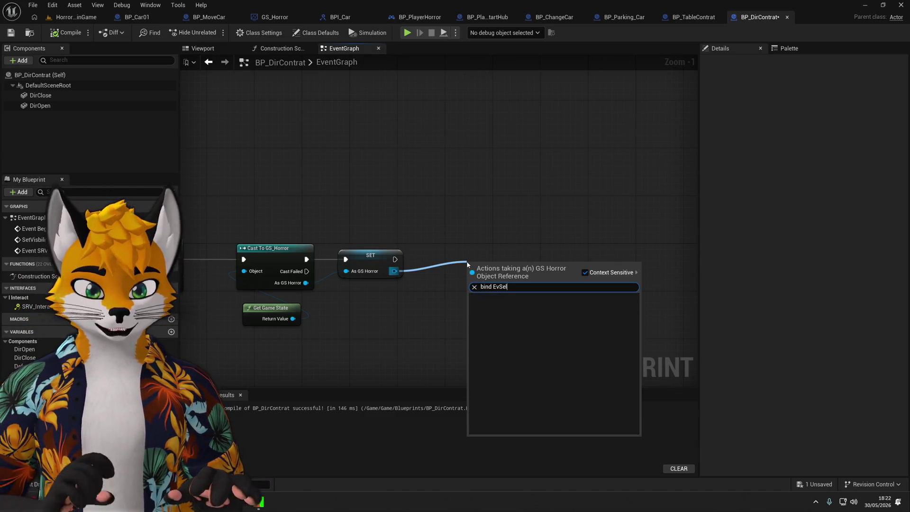
key(BackSpace)
key(BackSpace)
key(BackSpace)
text(New)
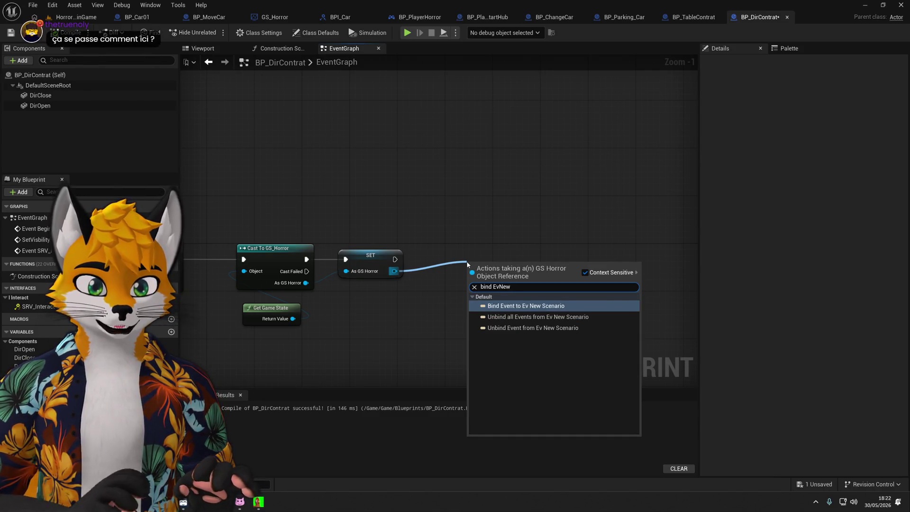
key(Return)
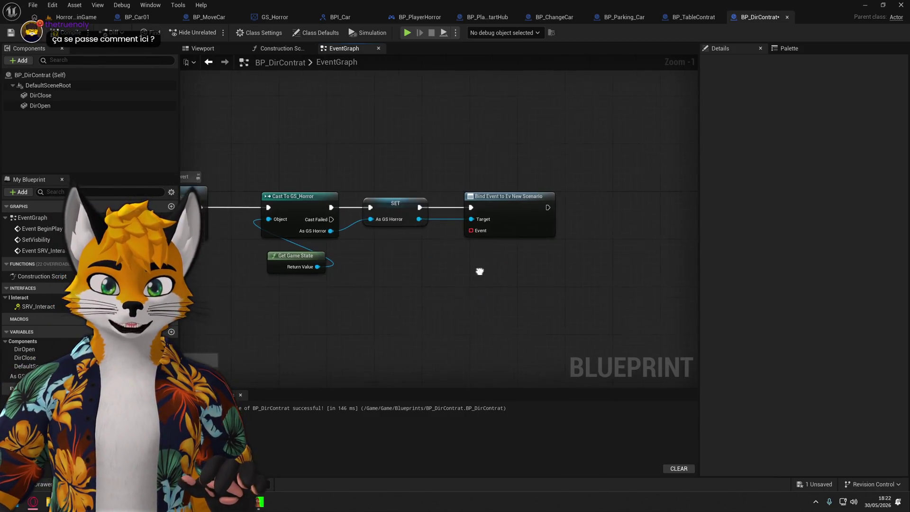
Connect a new custom event named EvNewScenario to the bind node's Event pin.
mouse_move(469, 228)
mouse_down()
mouse_move(346, 321)
mouse_move(456, 302)
mouse_up()
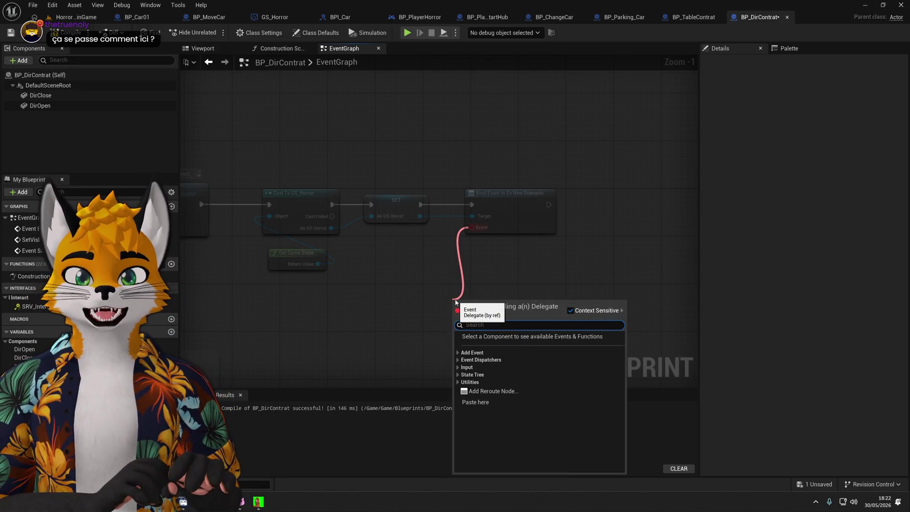
text(cus)
key(Return)
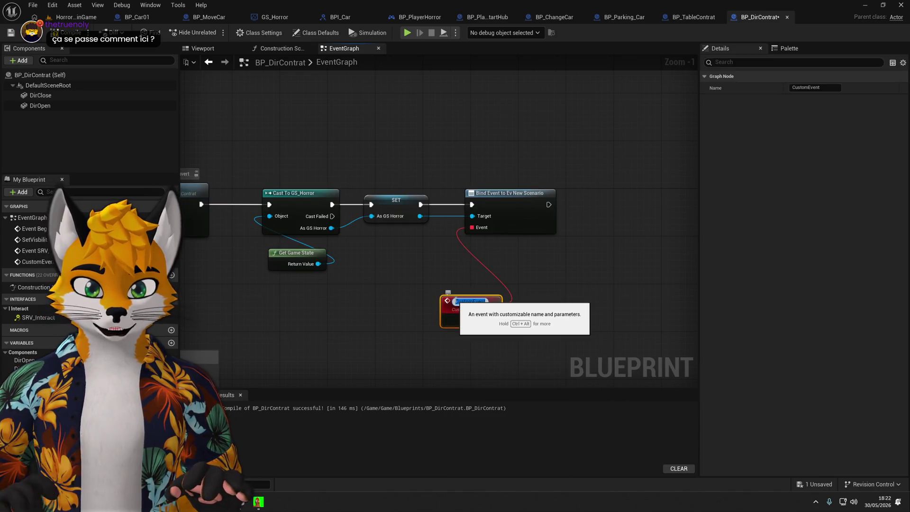
text(EvN)
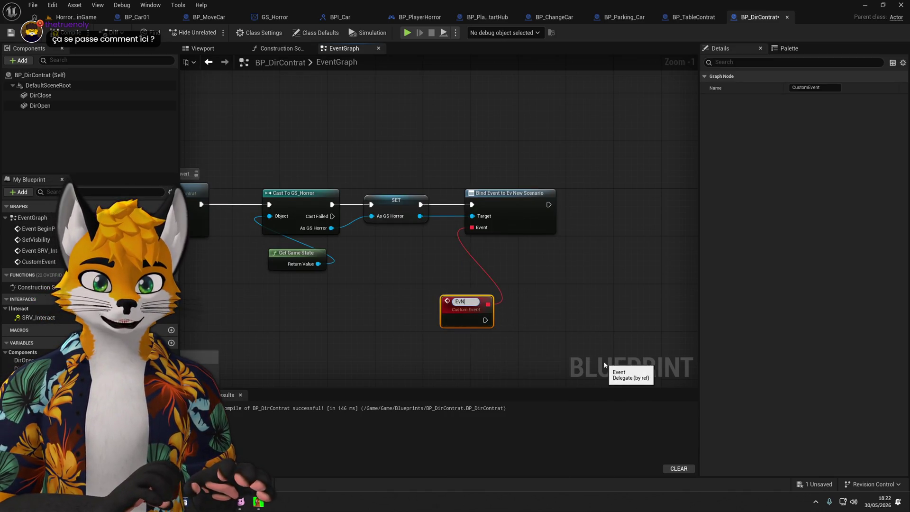
text(ewScena)
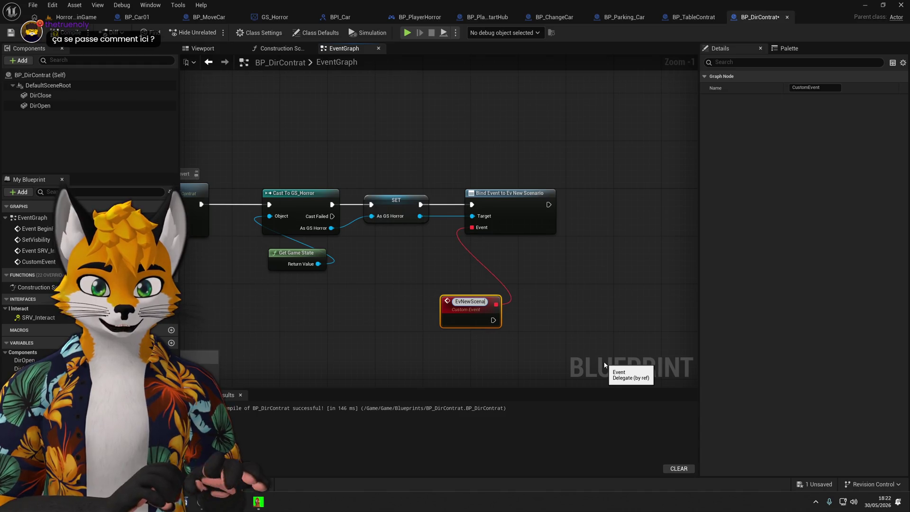
text(rio)
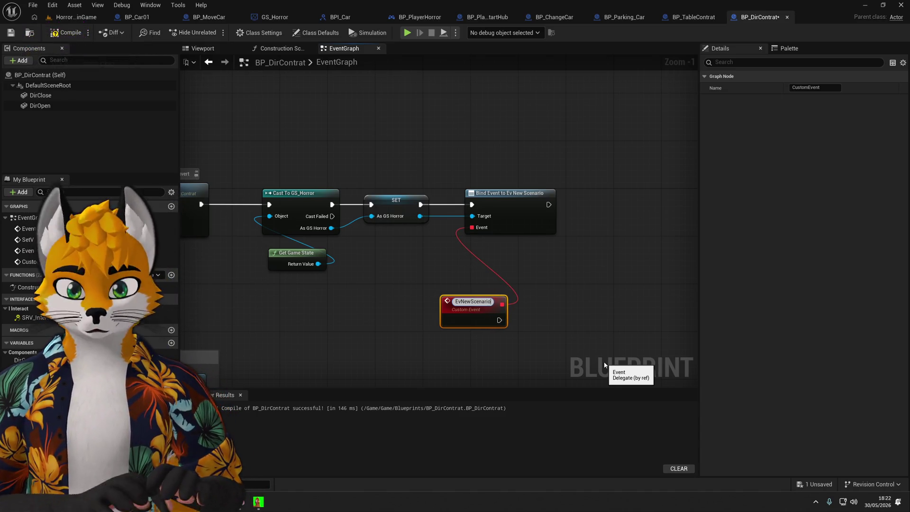
key(Return)
click(514, 347)
drag(468, 306, 433, 291)
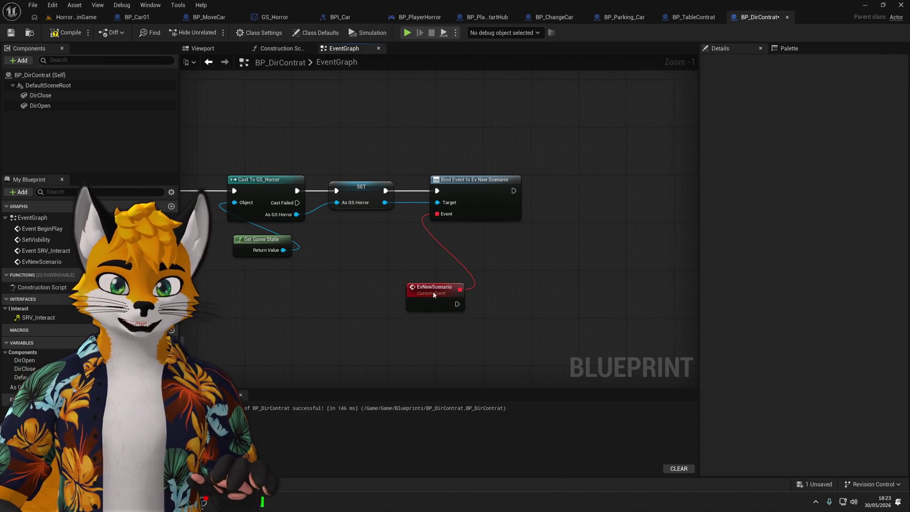
Select EvNewScenario and save BP_DirContrat.
click(433, 291)
drag(425, 346, 428, 331)
key(ctrl+s)
Add an As GS Horror getter with a wired Get Seed node beneath EvNewScenario, stacked neatly.
mouse_move(22, 387)
mouse_down()
mouse_move(425, 313)
mouse_move(408, 300)
mouse_move(365, 351)
mouse_move(490, 337)
mouse_up()
text(get seed)
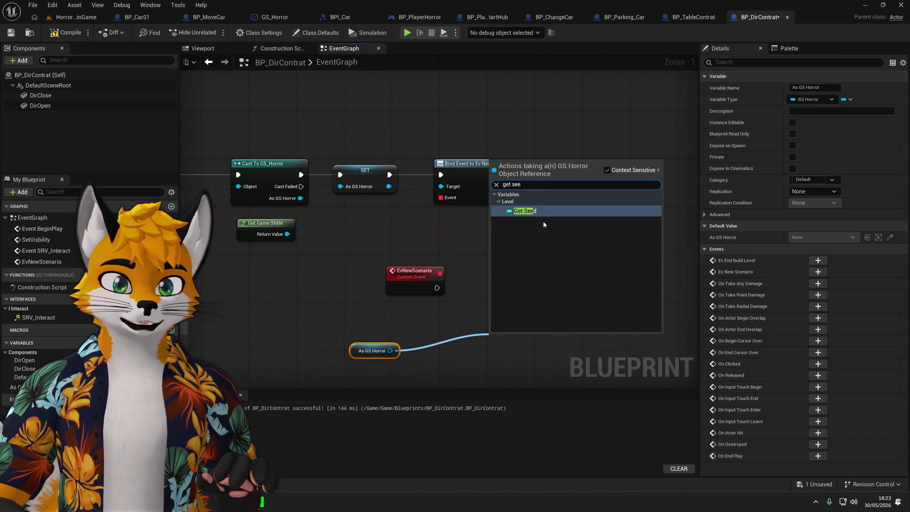
key(Return)
drag(520, 336, 412, 339)
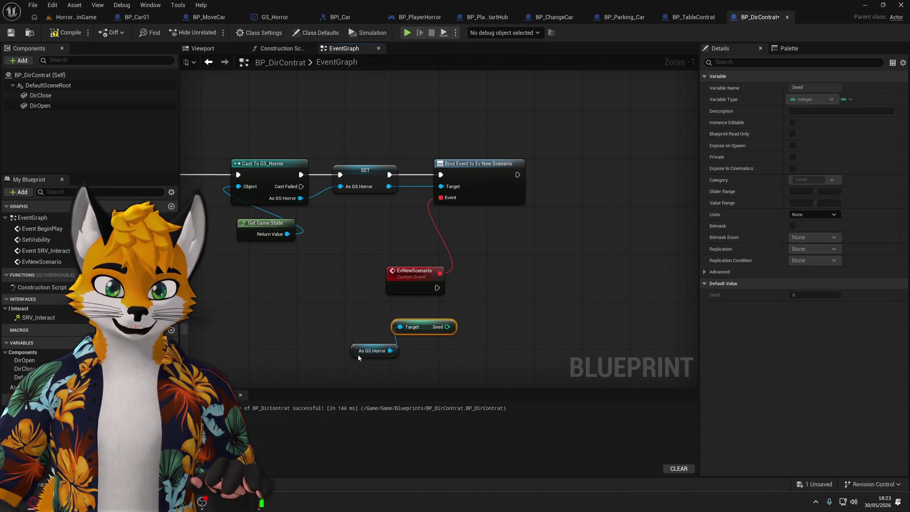
drag(358, 358, 397, 353)
scroll(490, 290, down, 2)
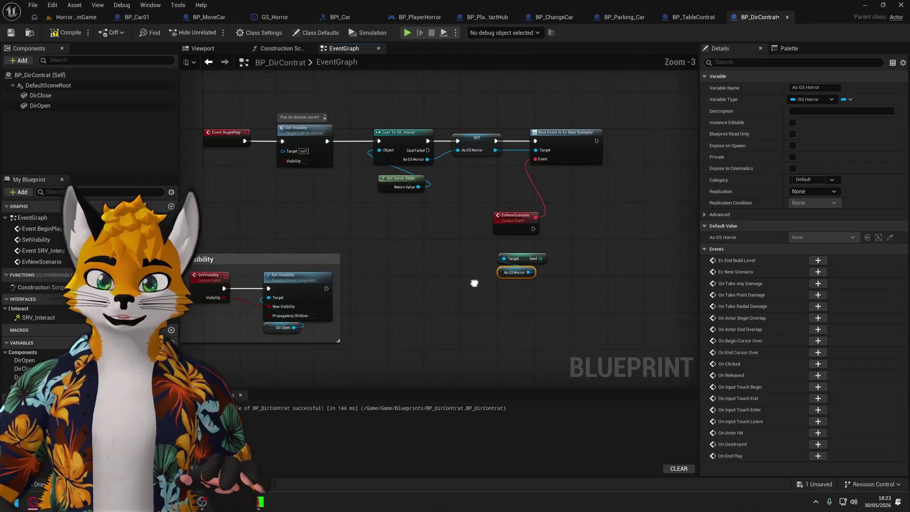
mouse_move(486, 287)
mouse_down()
mouse_move(444, 292)
mouse_move(423, 307)
mouse_move(490, 262)
mouse_move(503, 262)
mouse_move(508, 293)
mouse_up()
scroll(508, 268, up, 2)
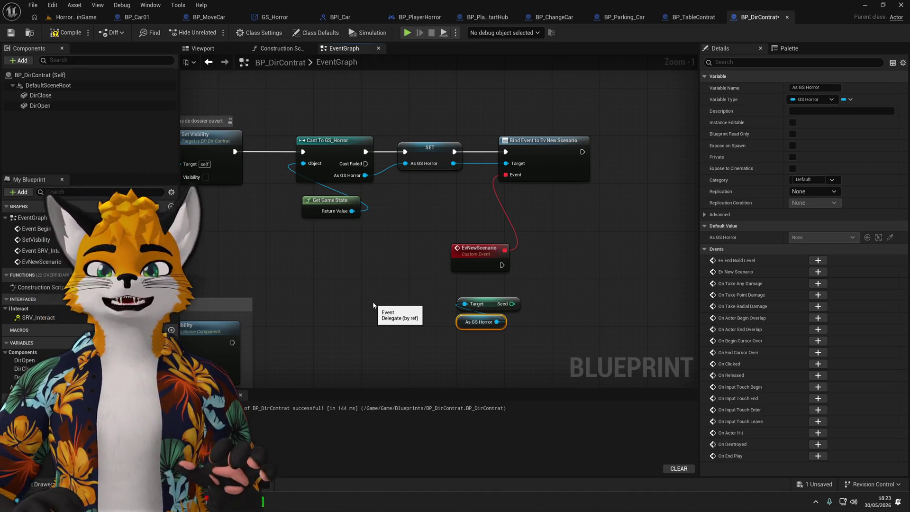
Move the Set Visibility comment above the BeginPlay row.
mouse_move(502, 278)
mouse_down()
mouse_move(343, 336)
mouse_move(304, 403)
mouse_up()
mouse_move(474, 341)
mouse_down()
mouse_move(396, 313)
mouse_move(571, 249)
mouse_up()
click(494, 277)
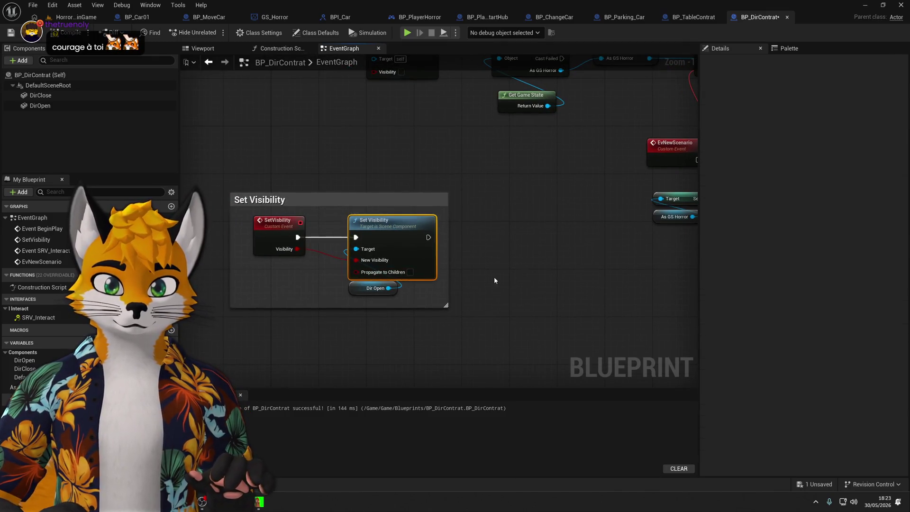
scroll(442, 288, down, 2)
drag(462, 200, 519, 281)
scroll(488, 232, down, 2)
mouse_move(474, 189)
mouse_down()
mouse_move(472, 301)
mouse_move(339, 211)
mouse_move(488, 139)
mouse_up()
Shift Random Integer in Range left and Set New Scenario, Get Game State and Set Visibility right.
drag(474, 308, 465, 161)
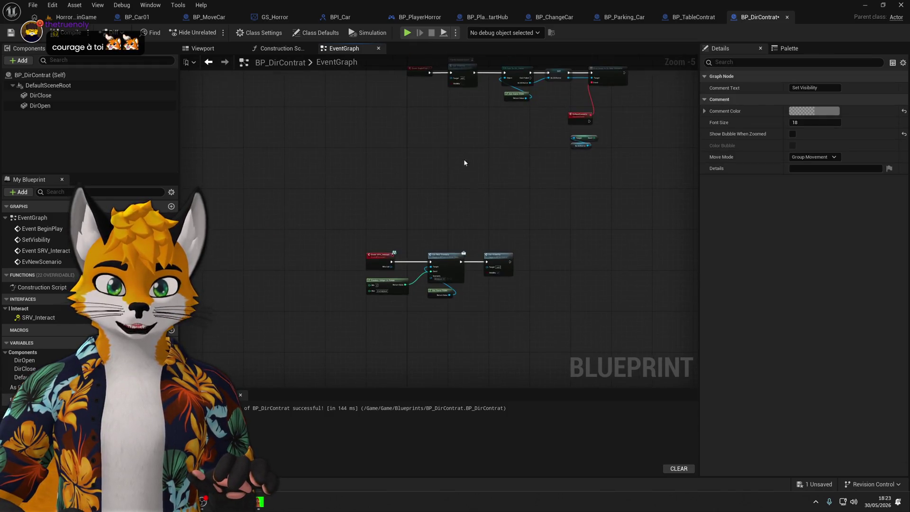
drag(350, 237, 517, 294)
scroll(464, 190, up, 2)
click(488, 214)
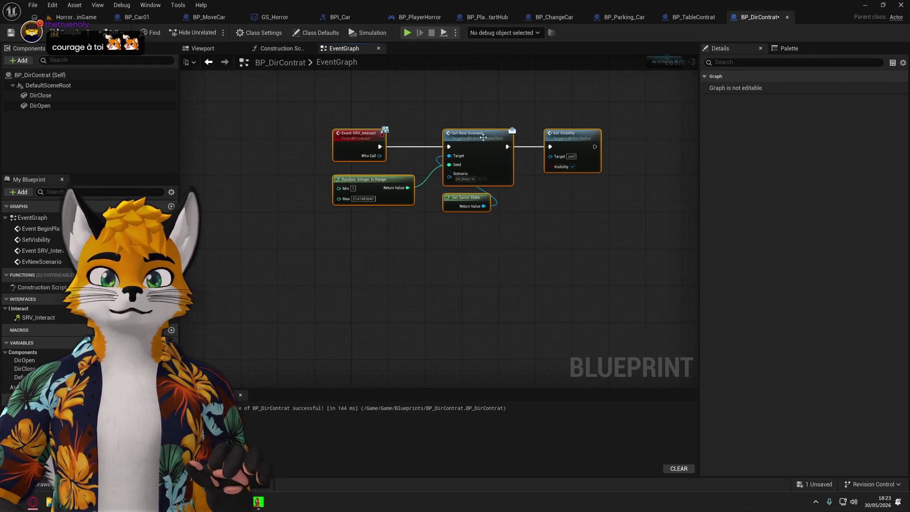
drag(488, 214, 507, 283)
drag(424, 294, 434, 348)
mouse_move(401, 307)
mouse_down()
mouse_move(356, 308)
mouse_move(383, 307)
mouse_up()
drag(453, 363, 388, 354)
mouse_move(555, 334)
mouse_down()
mouse_move(379, 237)
mouse_move(477, 249)
mouse_up()
click(398, 279)
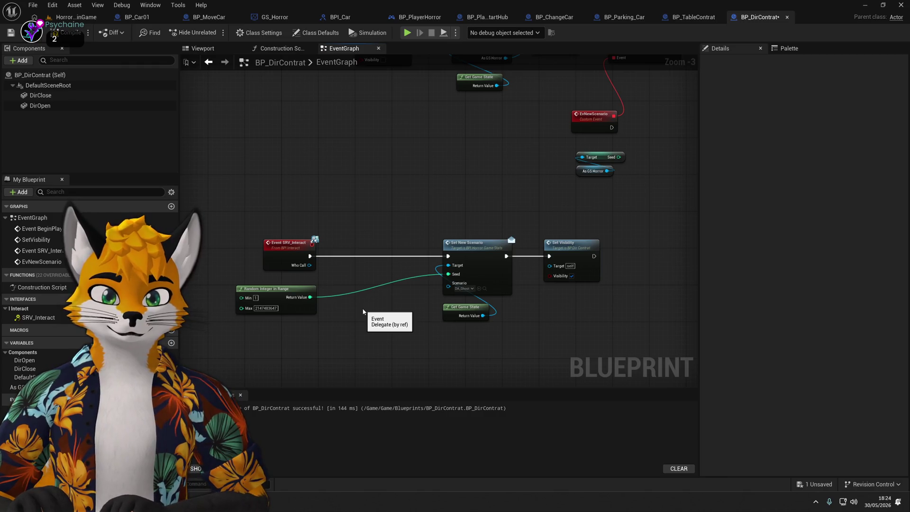
mouse_move(499, 199)
mouse_down()
mouse_move(264, 356)
mouse_move(467, 227)
mouse_up()
Delete the Seed and As GS Horror getters, leaving the SRV_Interact chain intact.
key(Delete)
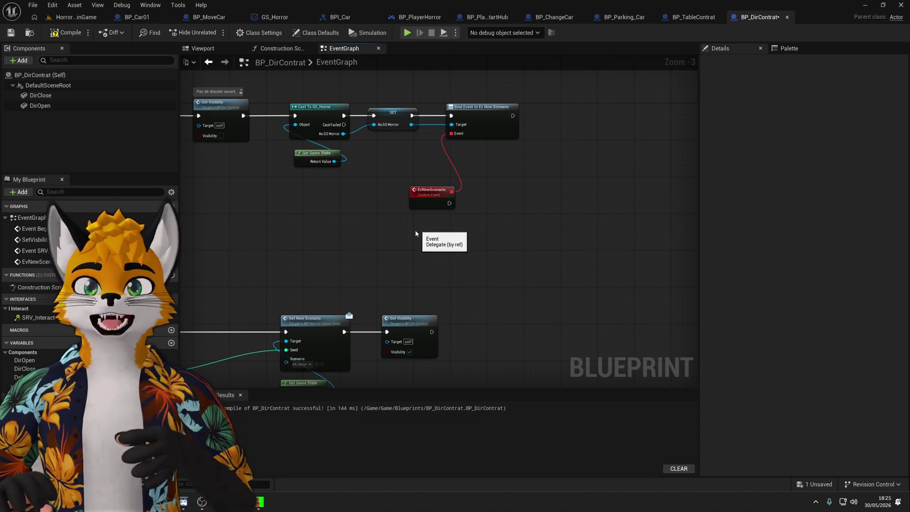
drag(432, 229, 474, 172)
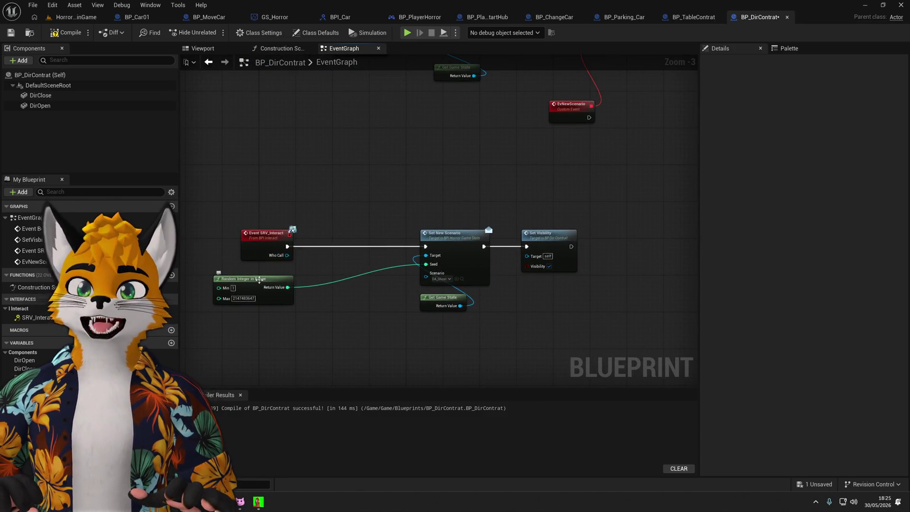
click(263, 233)
click(378, 330)
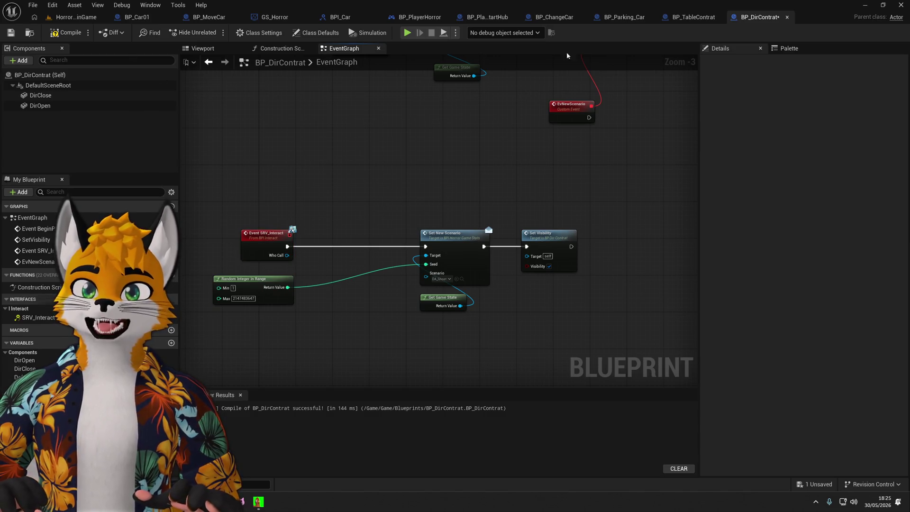
Tick Replicates in BP_DirContrat's Class Defaults, then compile and save.
click(315, 33)
click(789, 203)
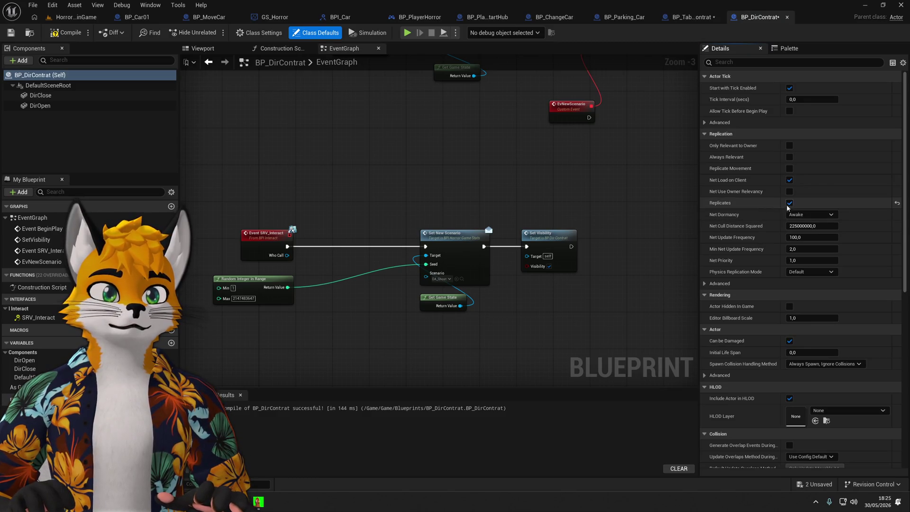
key(F7)
key(ctrl+s)
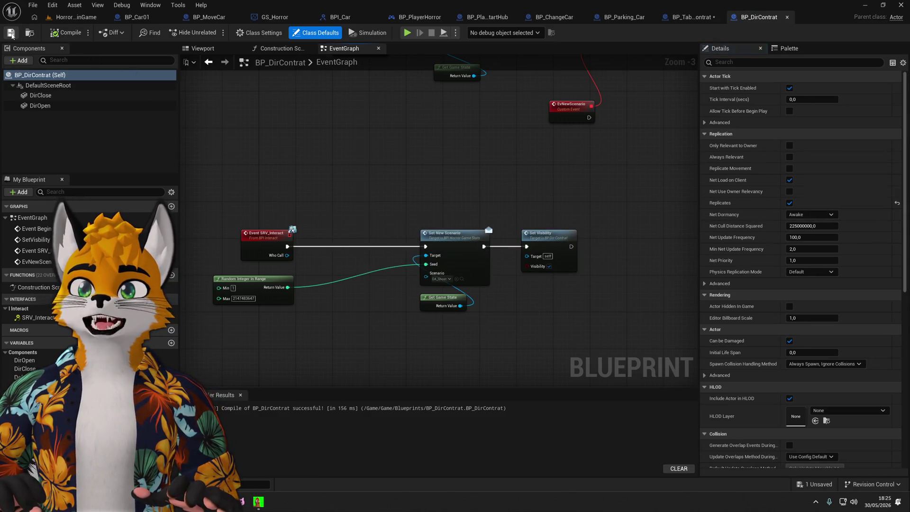
drag(375, 209, 390, 183)
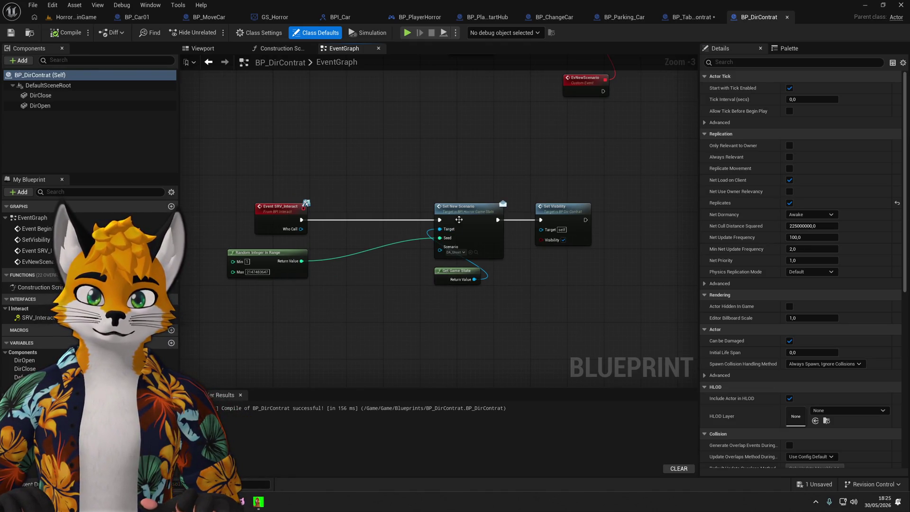
click(464, 210)
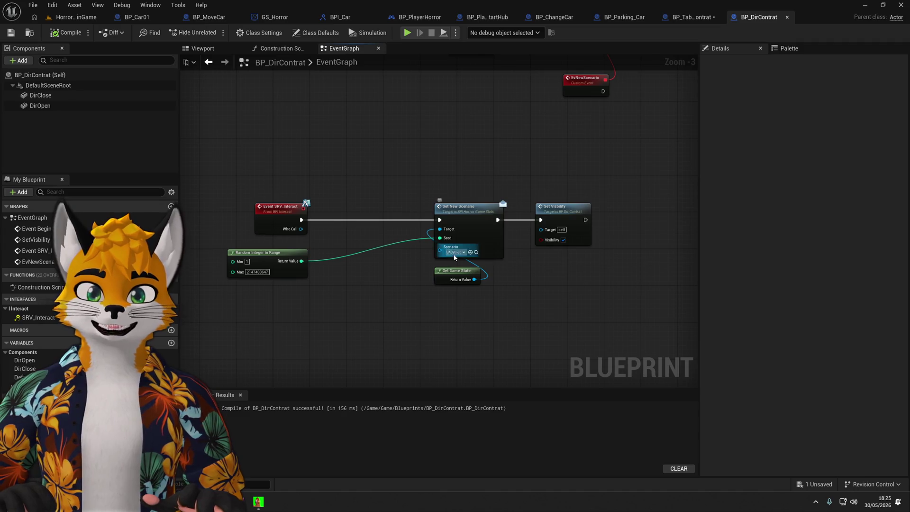
scroll(454, 258, up, 2)
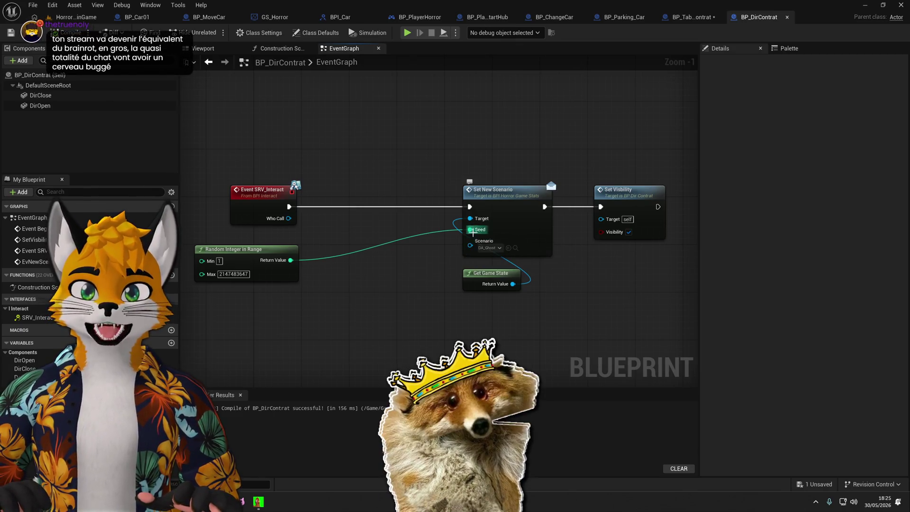
drag(441, 269, 422, 277)
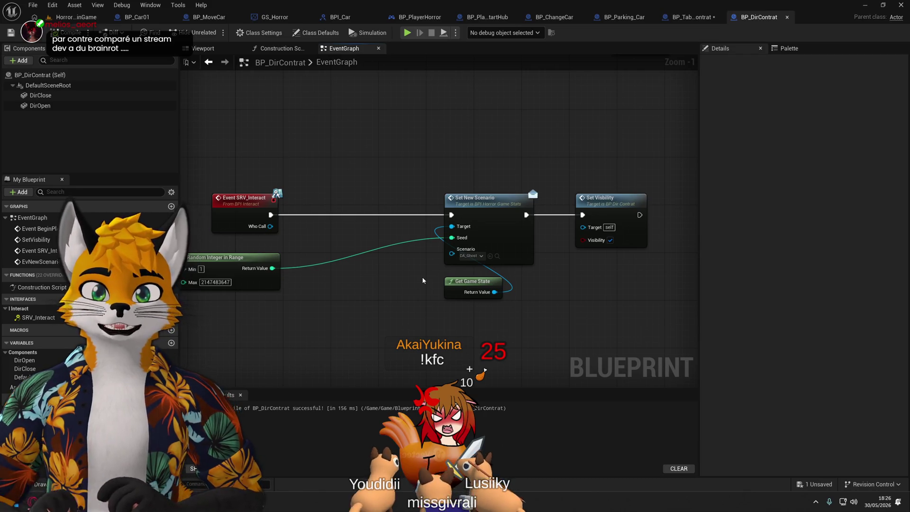
Select Event SRV_Interact and bring EvNewScenario and Get Game State into view.
click(256, 209)
scroll(358, 231, up, 1)
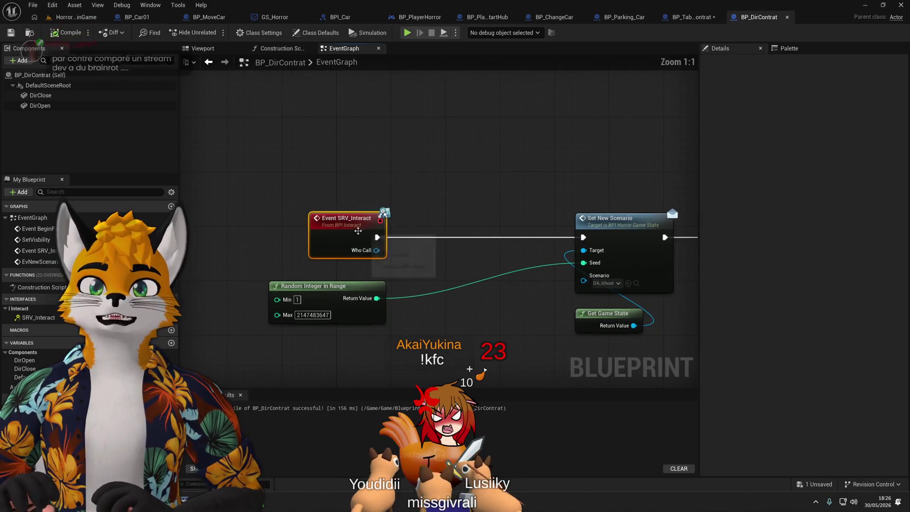
drag(358, 230, 398, 234)
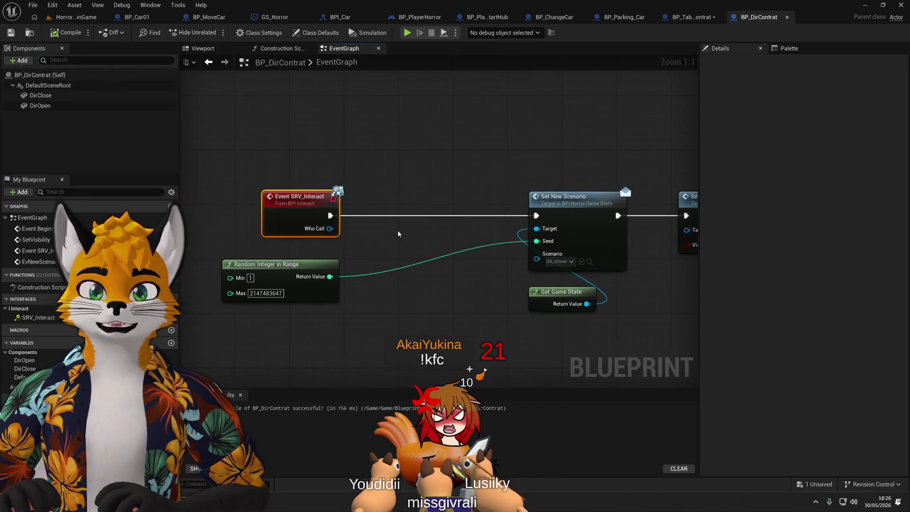
scroll(398, 234, down, 1)
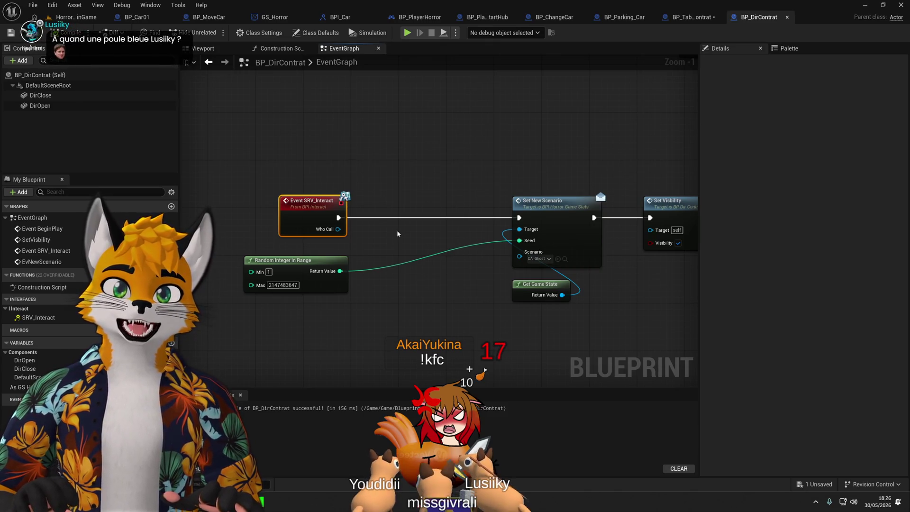
mouse_move(397, 233)
mouse_down()
mouse_move(330, 374)
mouse_move(323, 230)
mouse_move(420, 188)
mouse_move(351, 332)
mouse_move(403, 197)
mouse_move(320, 297)
mouse_move(384, 195)
mouse_up()
scroll(416, 179, down, 2)
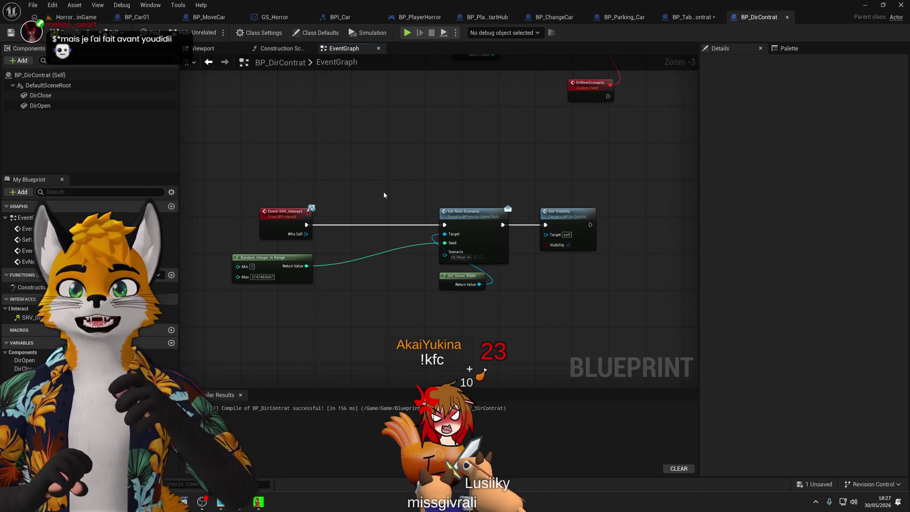
Review the Set New Scenario, EvNewScenario and Random Integer in Range nodes and the random output's actions.
click(467, 214)
mouse_move(421, 158)
mouse_down()
mouse_move(386, 213)
mouse_move(411, 195)
mouse_move(286, 342)
mouse_move(382, 317)
mouse_move(515, 317)
mouse_up()
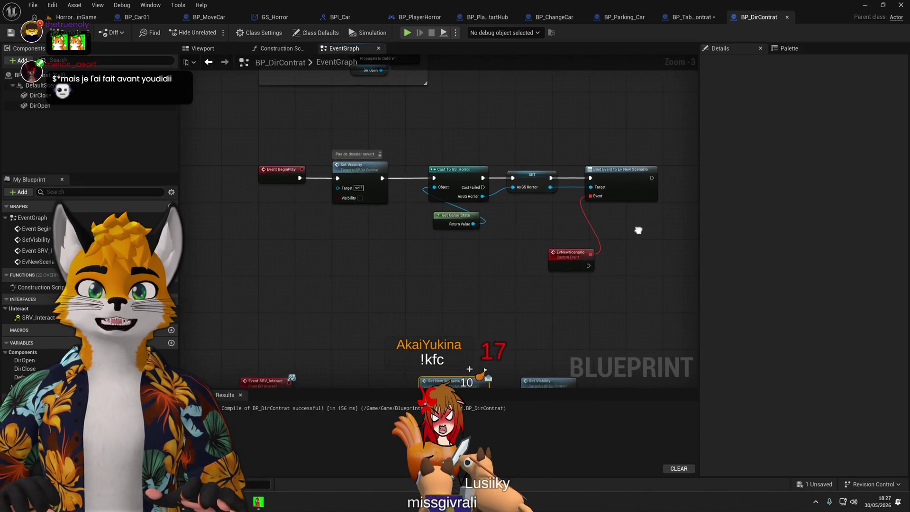
drag(638, 230, 557, 203)
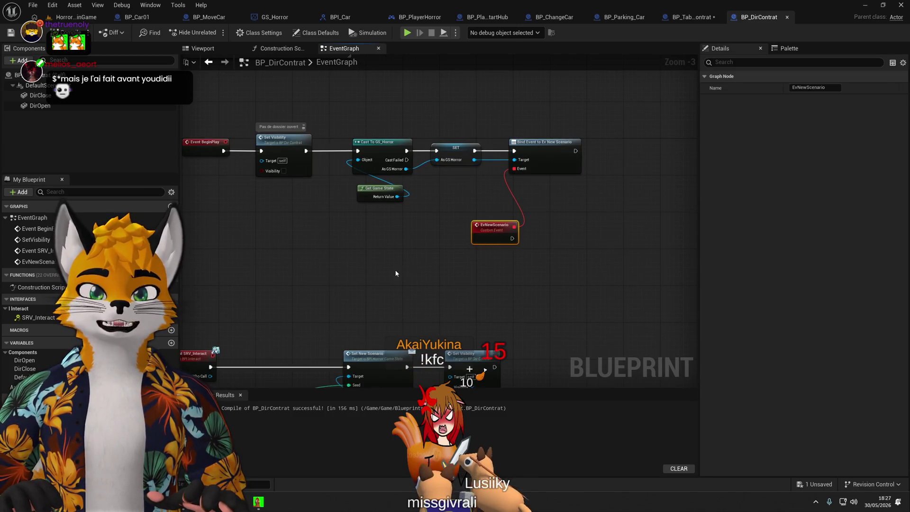
drag(397, 270, 471, 198)
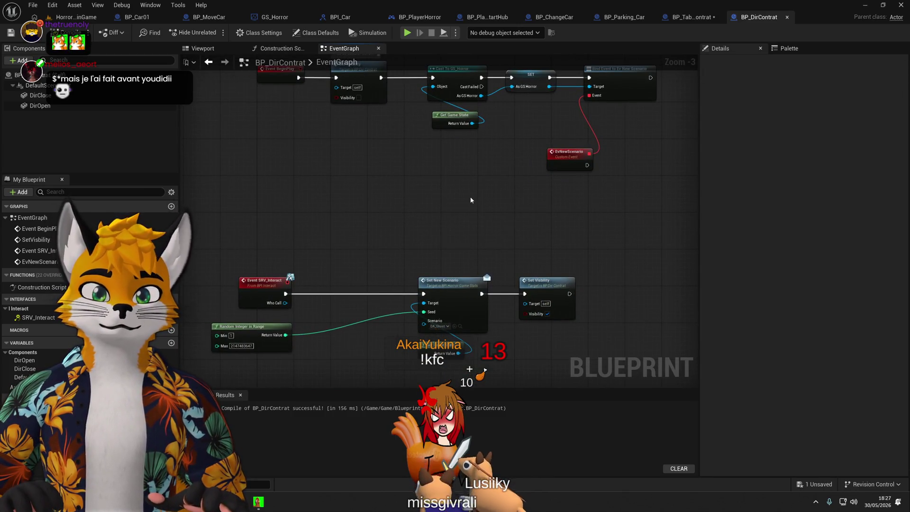
mouse_move(471, 200)
mouse_down()
mouse_move(426, 283)
mouse_move(471, 175)
mouse_move(393, 222)
mouse_move(339, 275)
mouse_move(397, 269)
mouse_move(484, 187)
mouse_move(392, 284)
mouse_move(466, 211)
mouse_up()
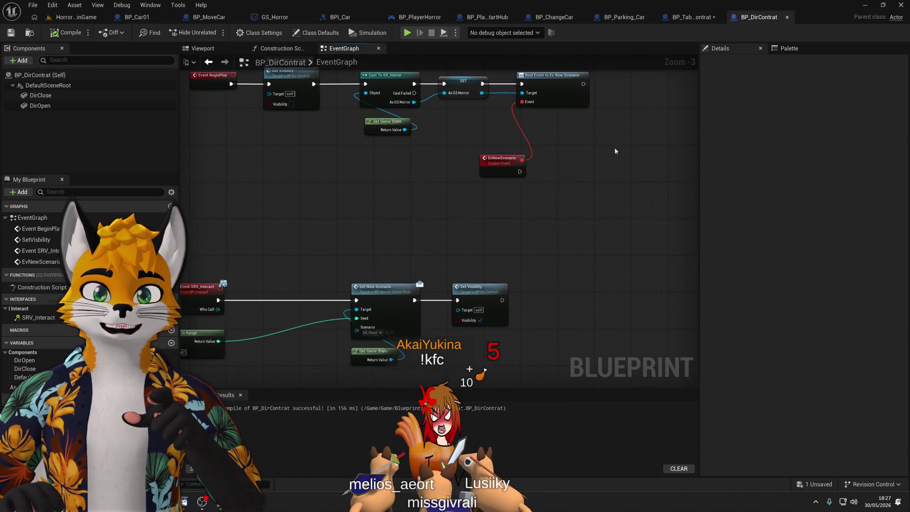
drag(615, 151, 578, 213)
click(464, 221)
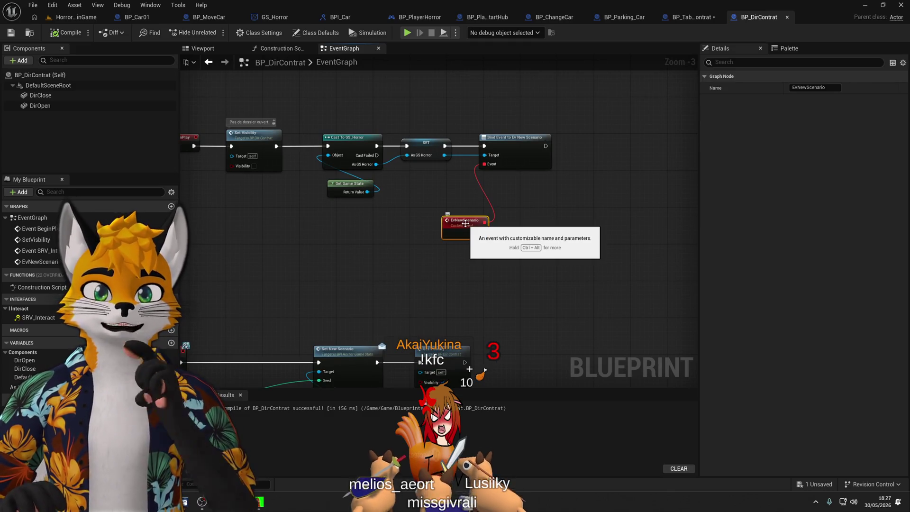
mouse_move(438, 274)
mouse_down()
mouse_move(502, 245)
mouse_move(566, 174)
mouse_up()
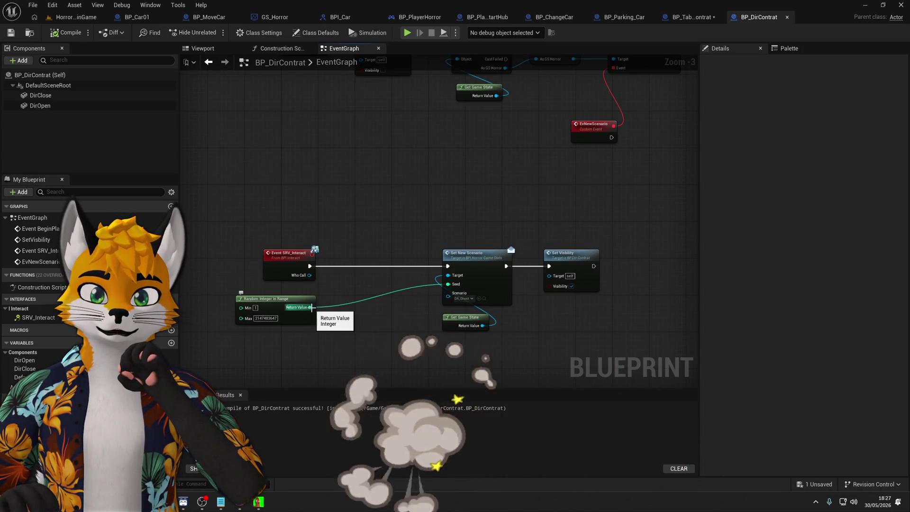
right_click(310, 307)
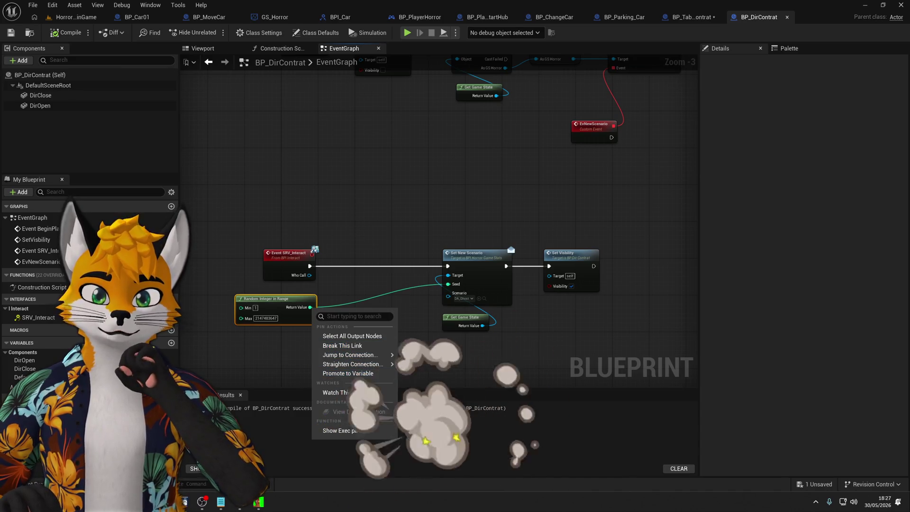
Promote the Random Integer in Range result to a variable named seedForNetworkID.
click(362, 375)
drag(372, 302, 372, 252)
click(819, 90)
text(seedForNetwork)
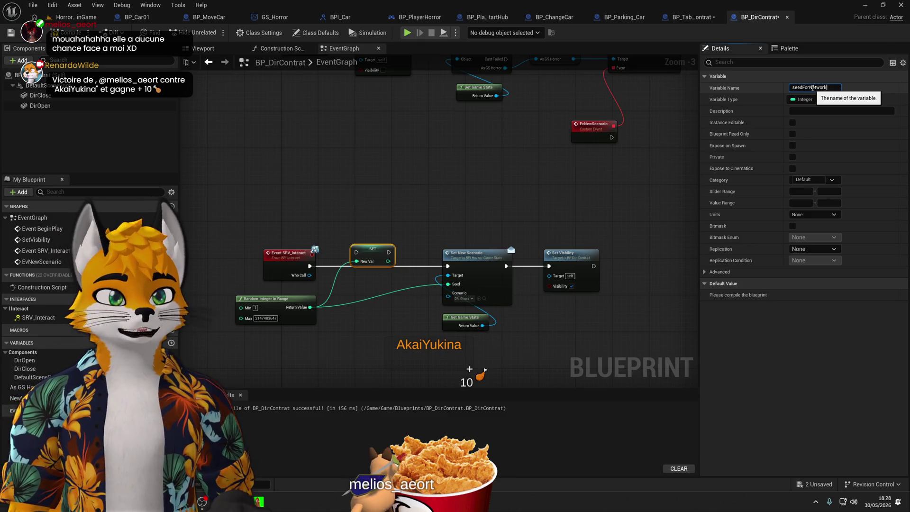
text(ID)
key(Return)
Wire Event SRV_Interact into the seedForNetworkID setter and place it in the chain.
drag(309, 266, 356, 253)
mouse_move(369, 254)
mouse_down()
mouse_move(365, 268)
mouse_move(448, 266)
mouse_up()
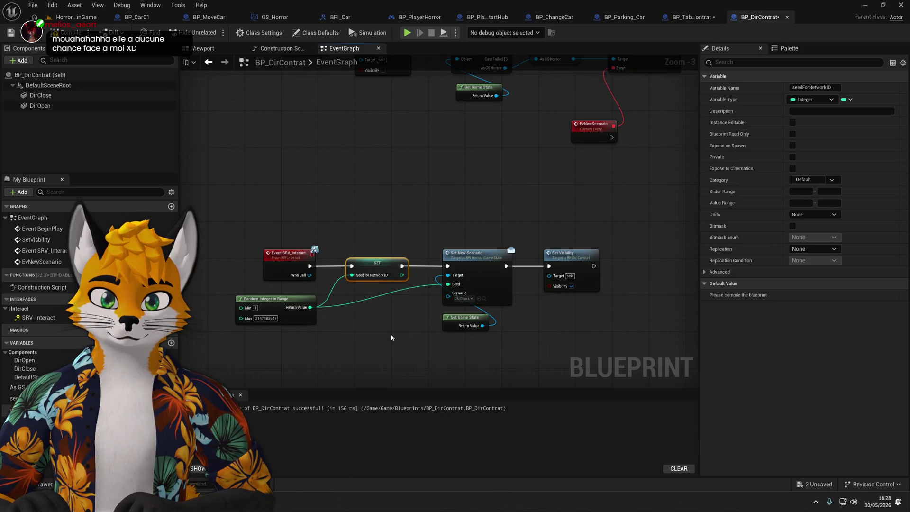
click(273, 298)
drag(289, 305, 288, 300)
click(353, 303)
Feed the stored seedForNetworkID into Set New Scenario's Seed, remove the old wire, and save.
double_click(416, 285)
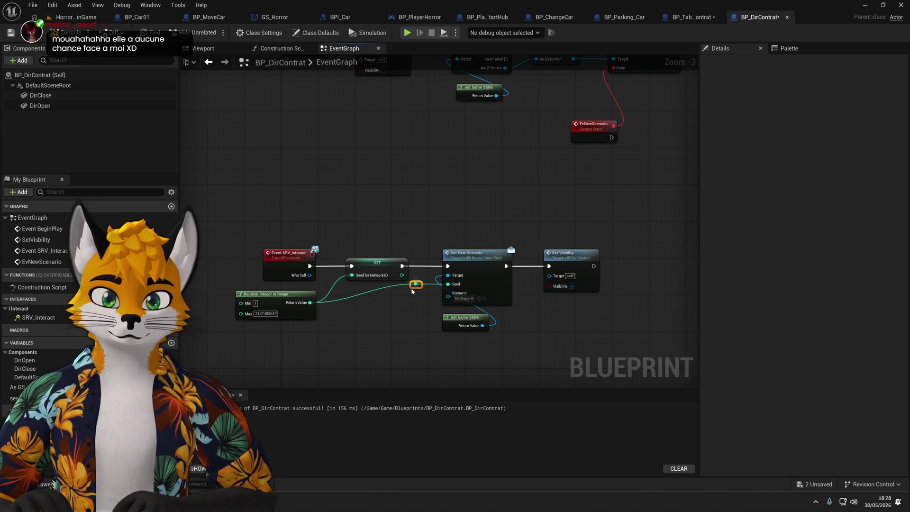
drag(402, 275, 448, 284)
key(Delete)
drag(300, 298, 305, 297)
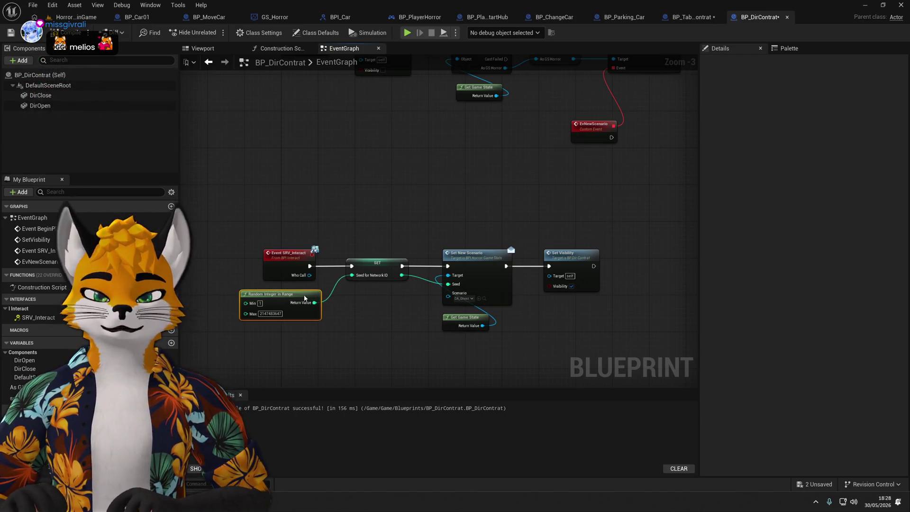
click(332, 299)
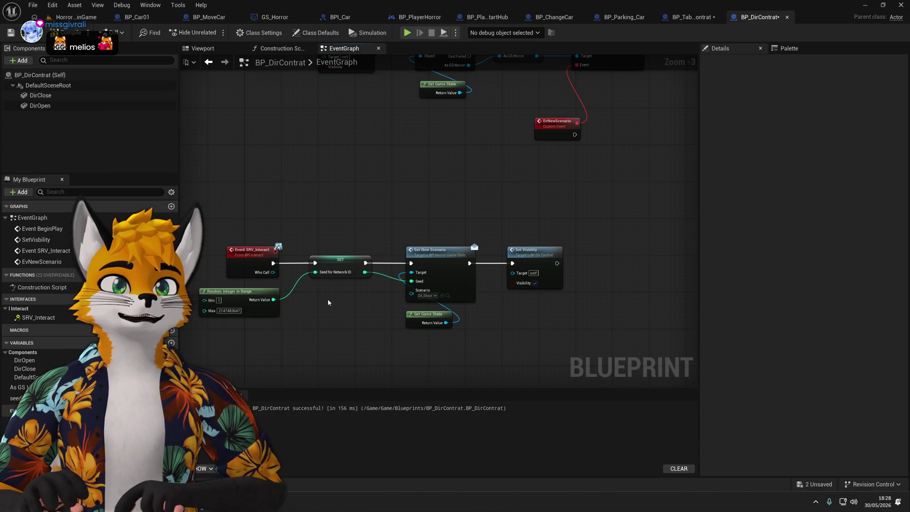
scroll(347, 295, up, 1)
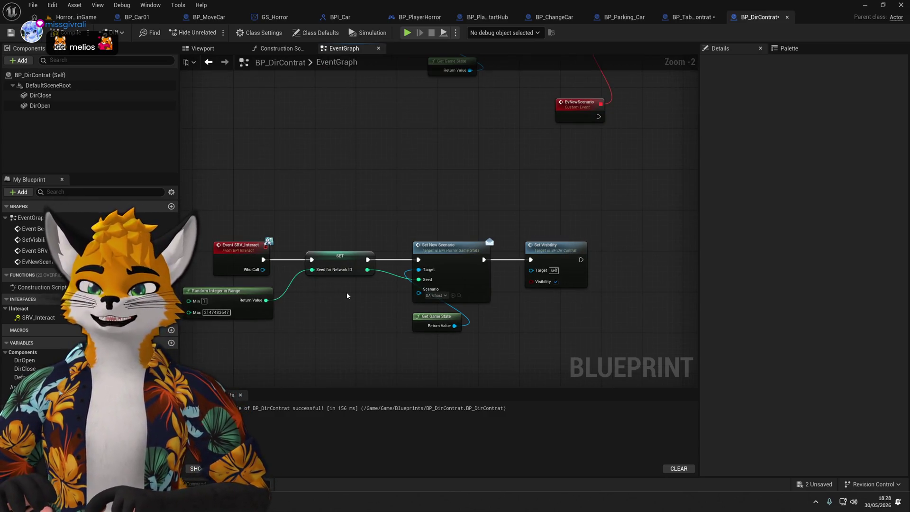
drag(346, 292, 363, 299)
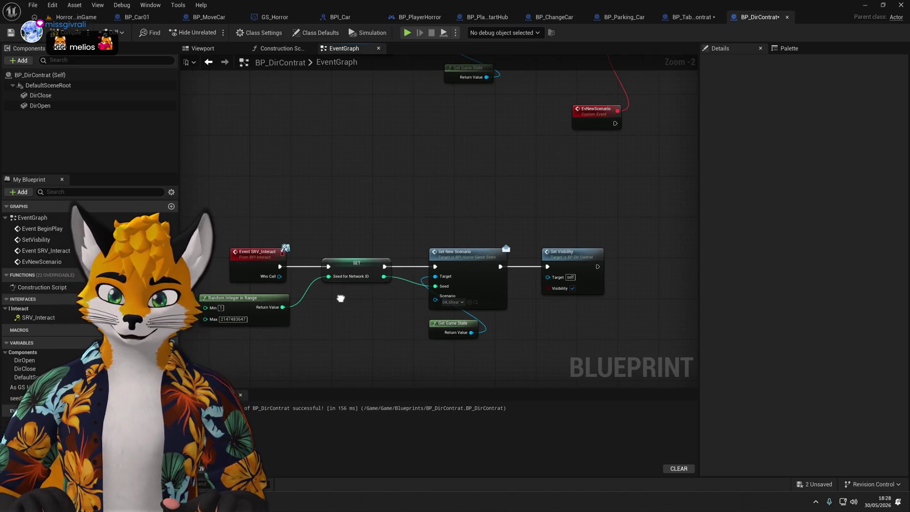
key(ctrl+s)
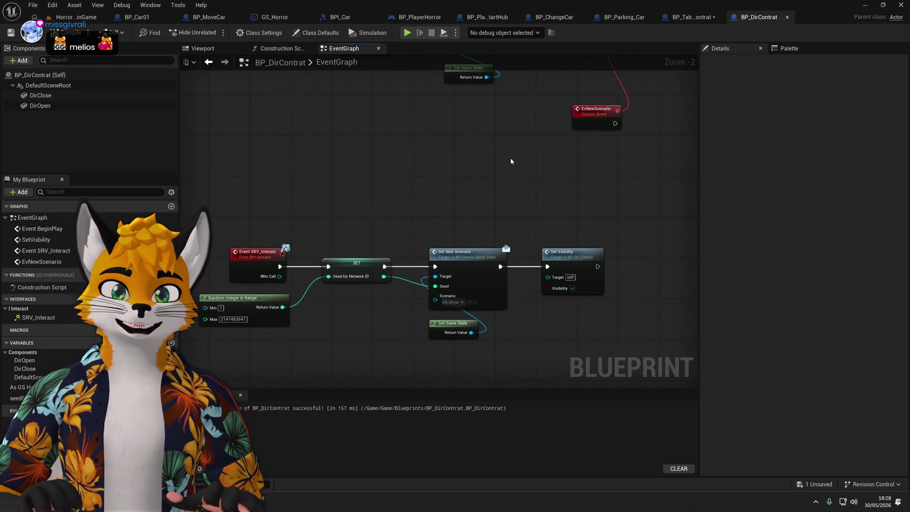
Place a seedForNetworkID getter node in the graph.
drag(510, 156, 440, 303)
scroll(441, 303, up, 2)
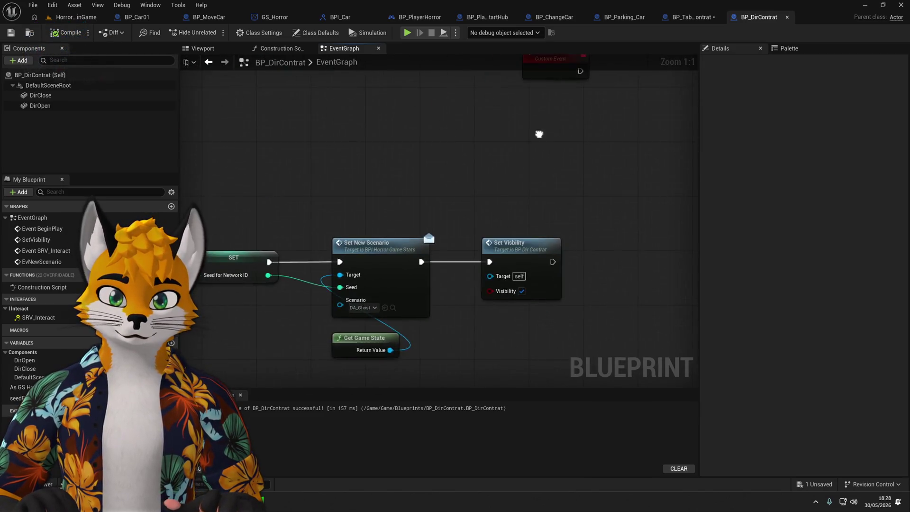
right_click(404, 306)
key(Escape)
mouse_move(17, 399)
mouse_down()
mouse_move(441, 305)
mouse_move(407, 303)
mouse_up()
click(431, 314)
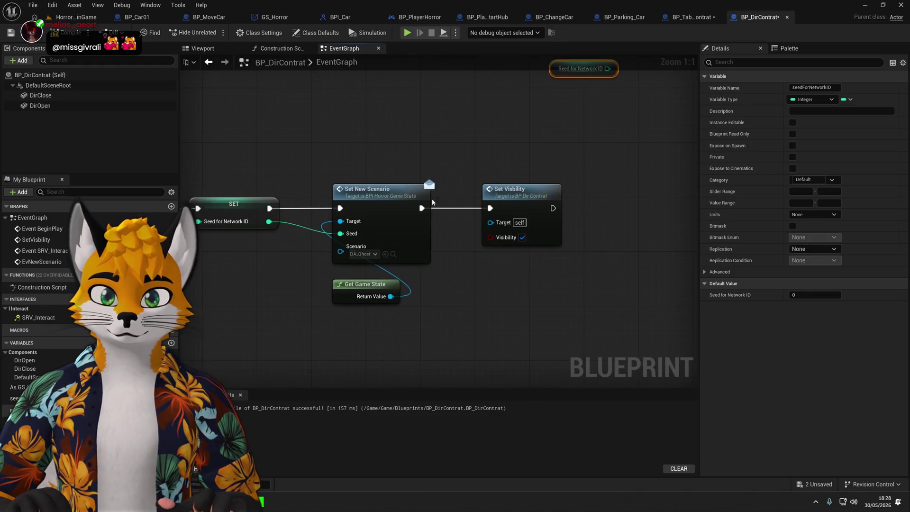
In GS_Horror, set the currentScenario variable's Replication to Replicated.
click(275, 17)
scroll(423, 254, up, 4)
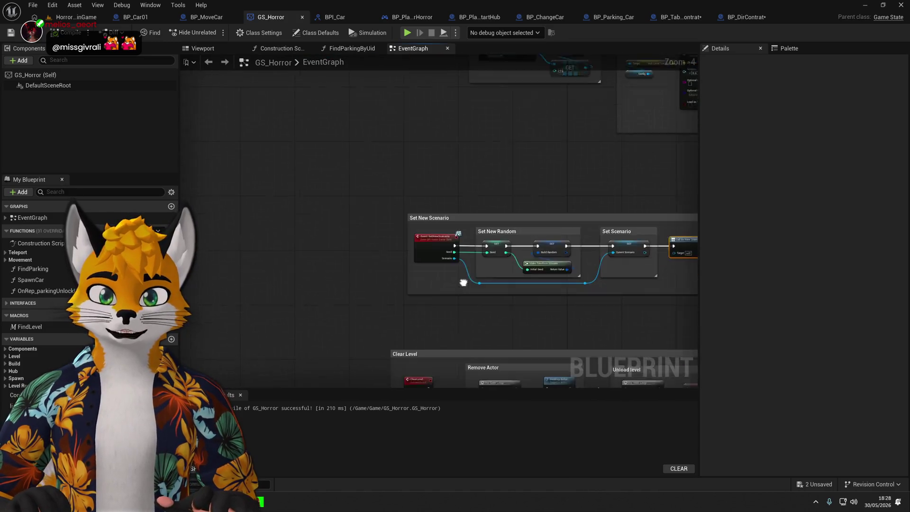
drag(424, 254, 249, 256)
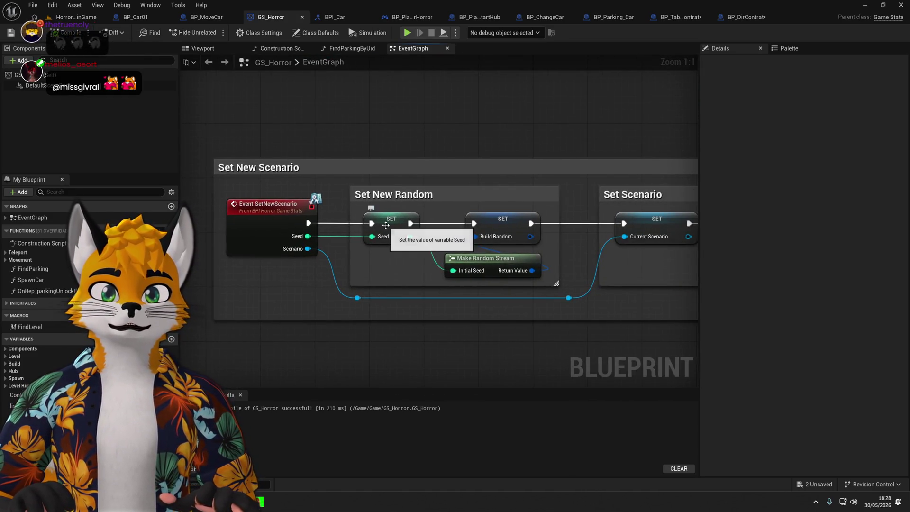
click(385, 225)
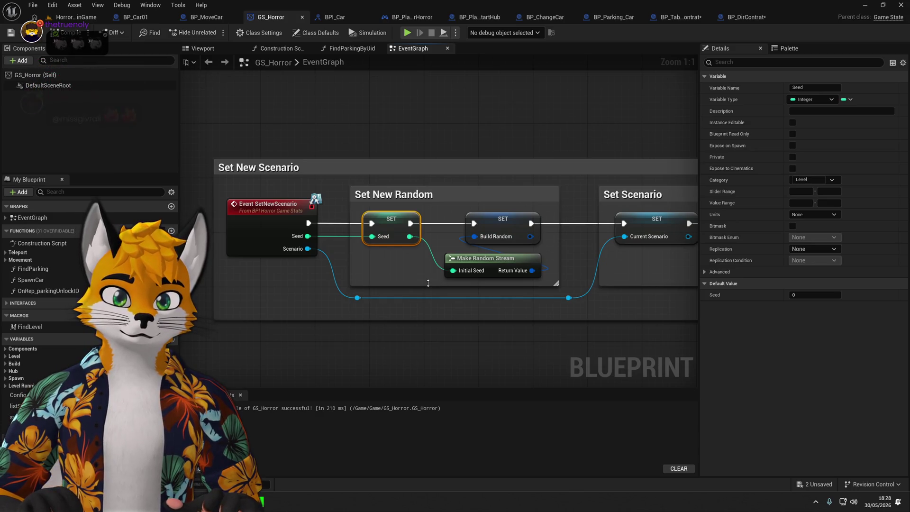
drag(428, 283, 315, 266)
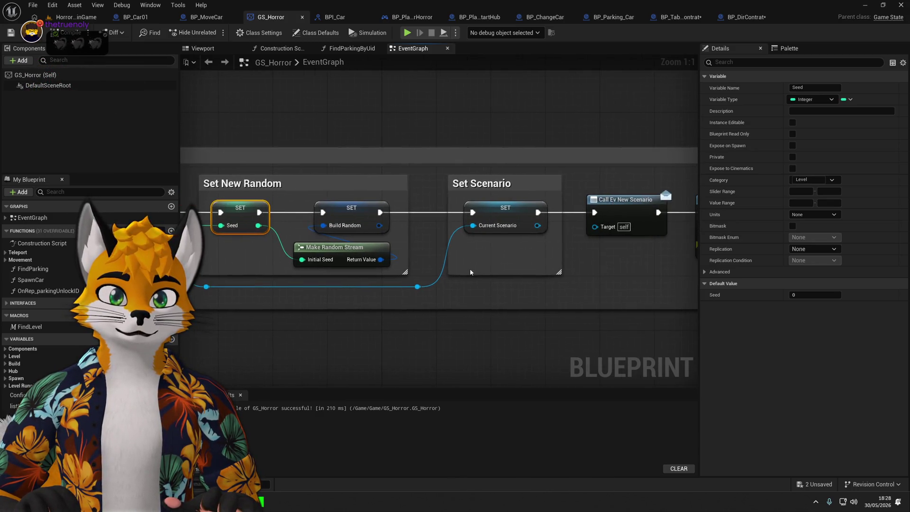
click(515, 210)
click(813, 191)
click(813, 210)
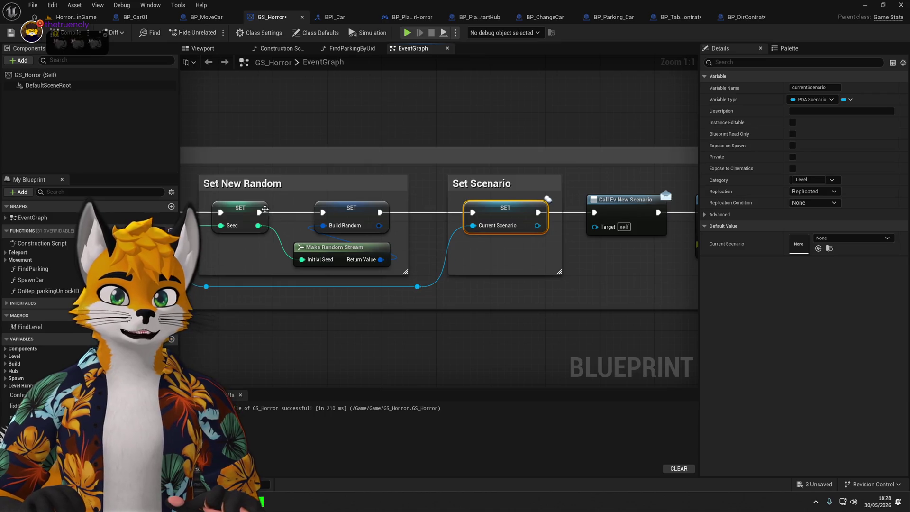
Set the Seed variable's Replication to Replicated and recompile GS_Horror.
click(240, 208)
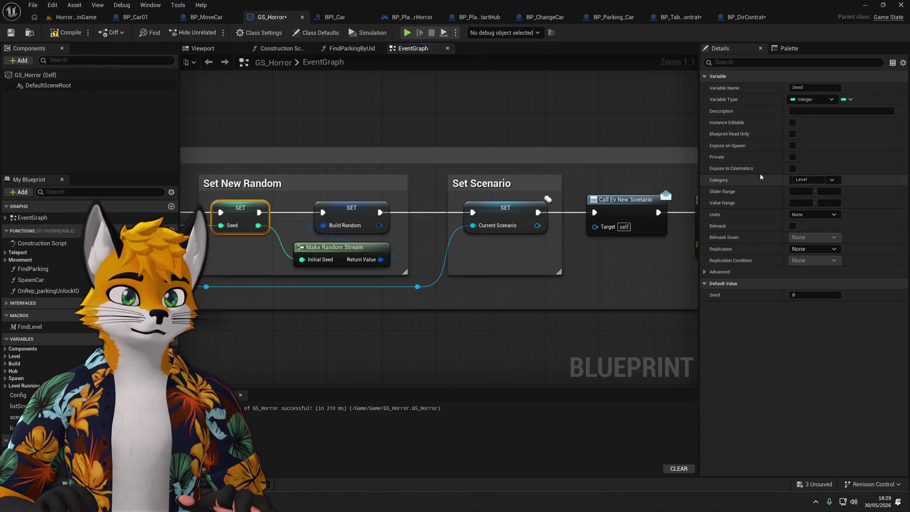
click(824, 252)
click(813, 265)
click(57, 34)
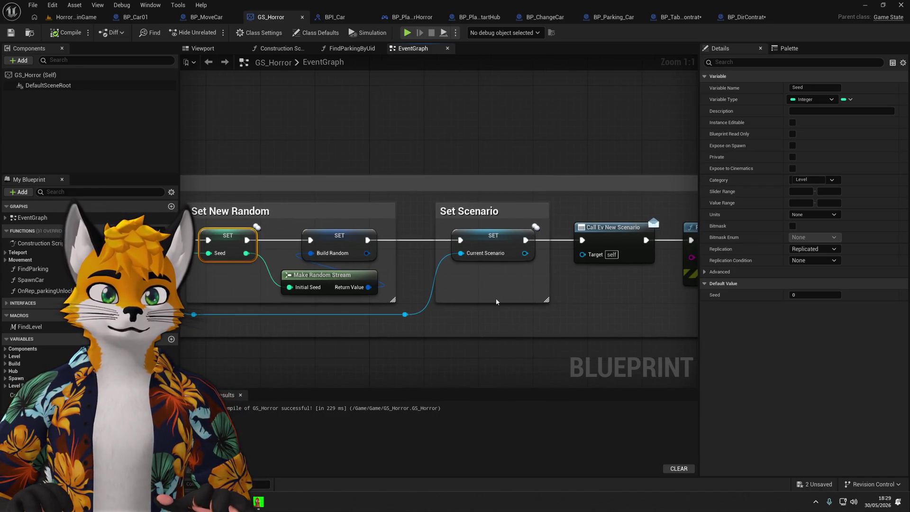
click(316, 32)
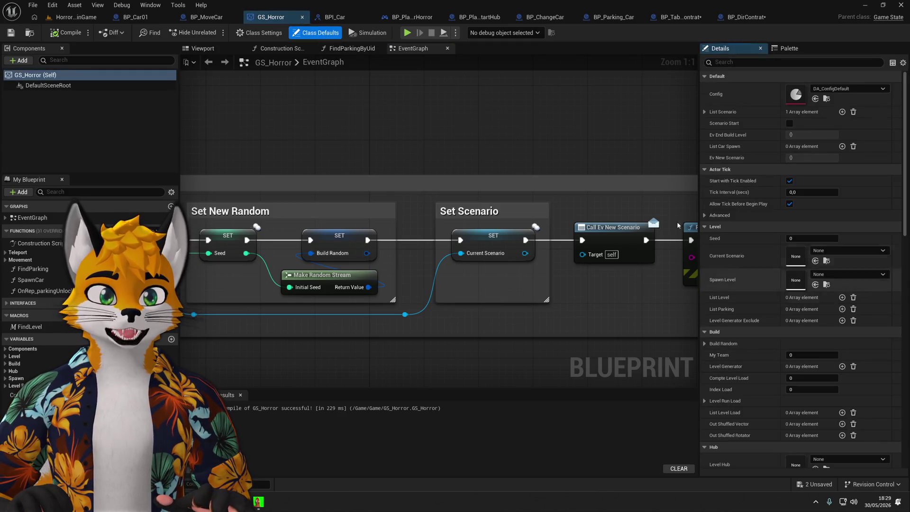
Filter GS_Horror's Class Defaults for 'repli' to confirm Replicates, clear the filter, and return to BP_DirContrat.
click(260, 32)
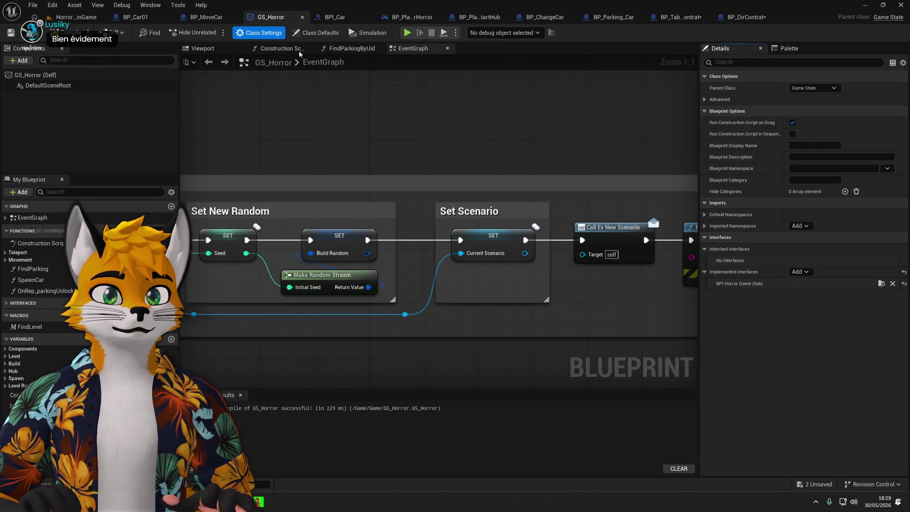
click(322, 33)
click(739, 63)
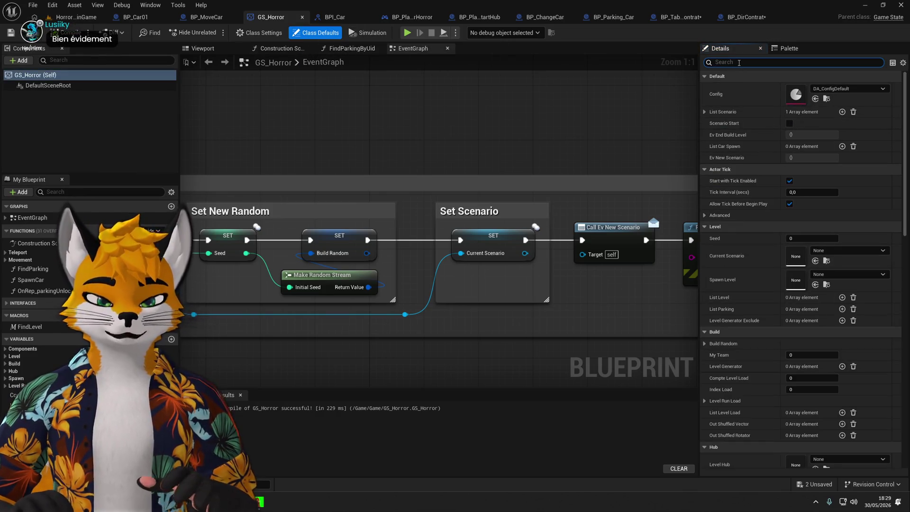
text(repli)
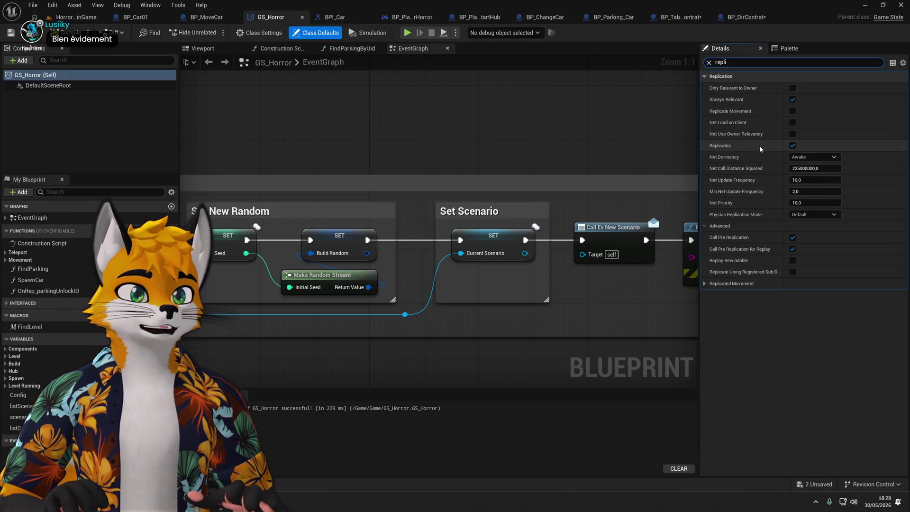
drag(522, 126, 491, 121)
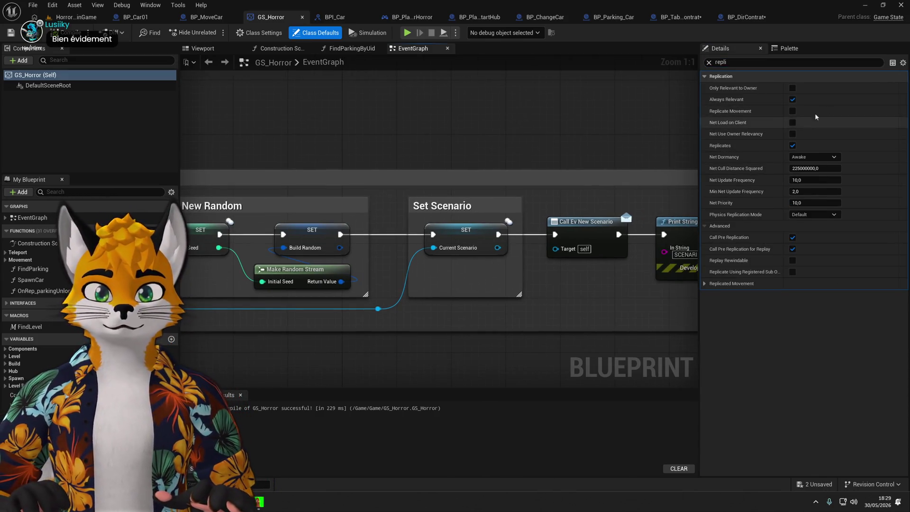
click(785, 64)
key(BackSpace)
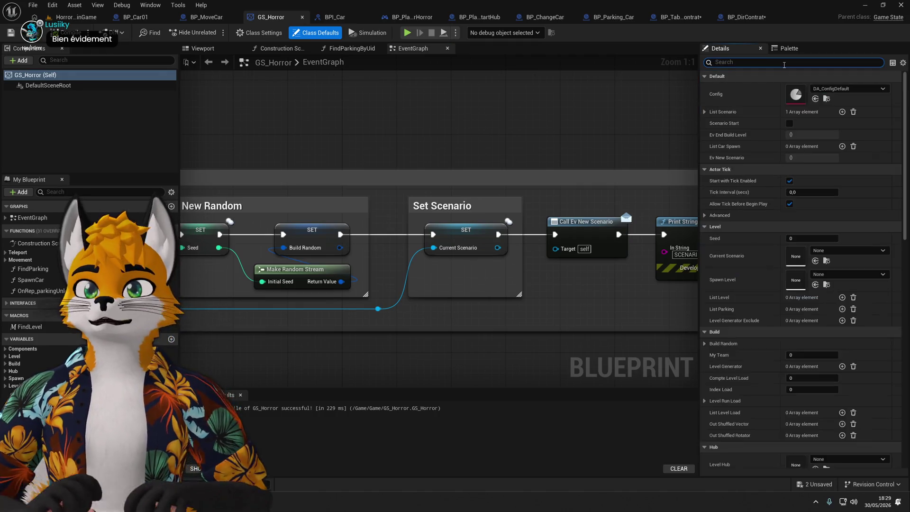
click(745, 17)
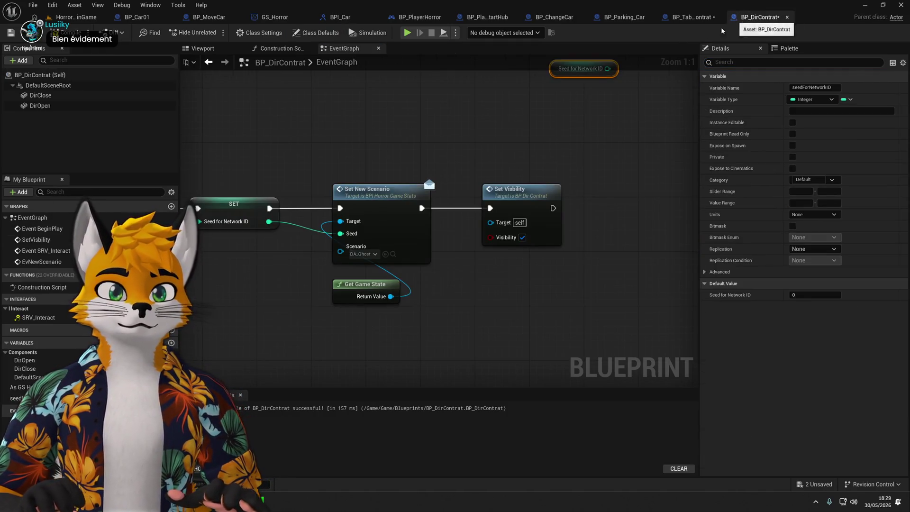